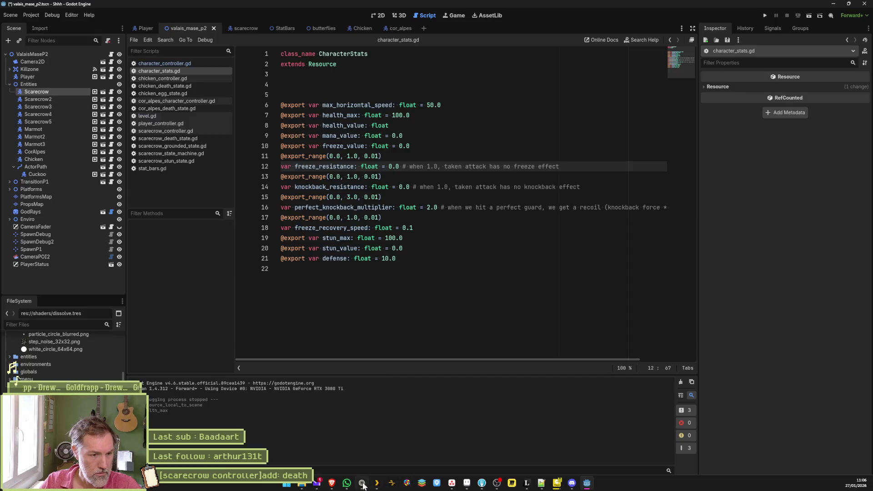
Step: Ask Gemini, in French, whether one Godot stats Resource can give each NPC its own values
left_click(363, 484)
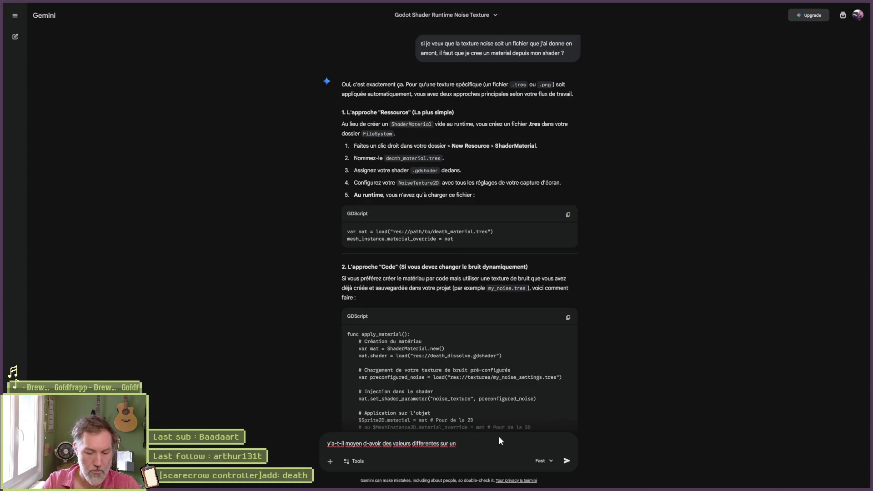
type("e")
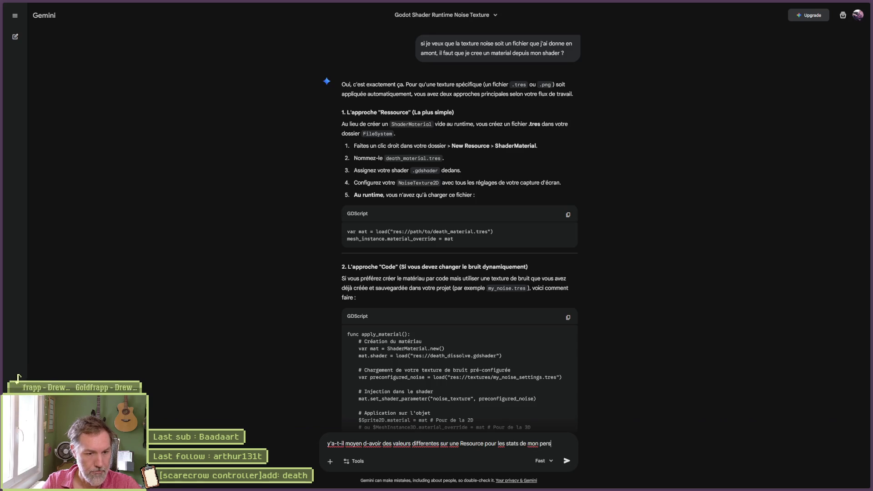
type("onnage")
key("BackSpace")
key("BackSpace")
key("BackSpace")
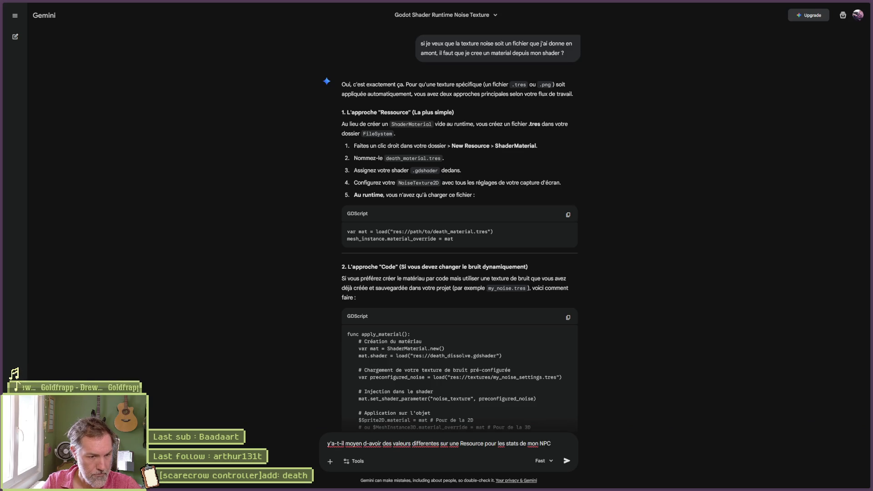
type("ns godot ?")
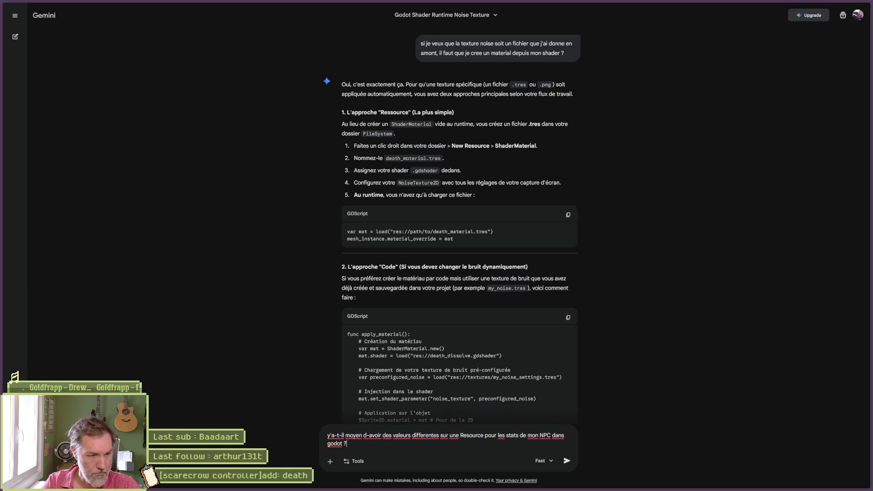
key("Return")
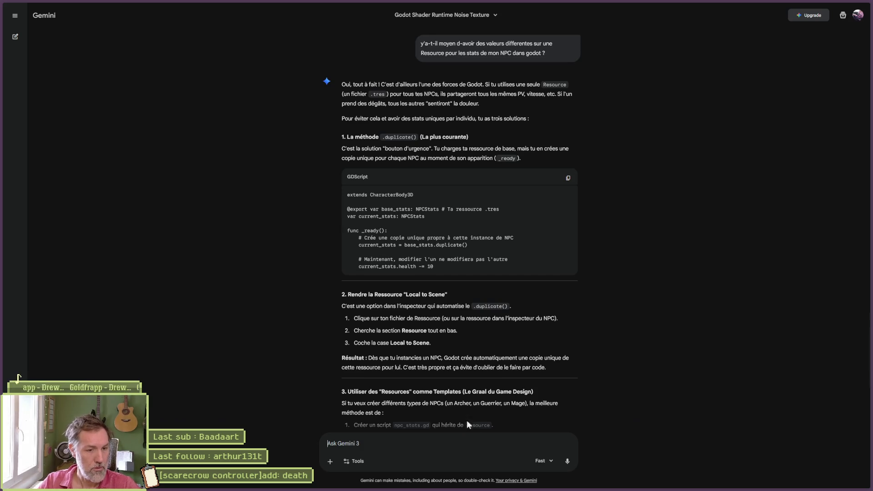
Step: Read Gemini's answer on duplicate(), Local to Scene and .tres templates, then return to character_stats.gd
scroll(322, 375, "down", 1)
scroll(322, 374, "down", 1)
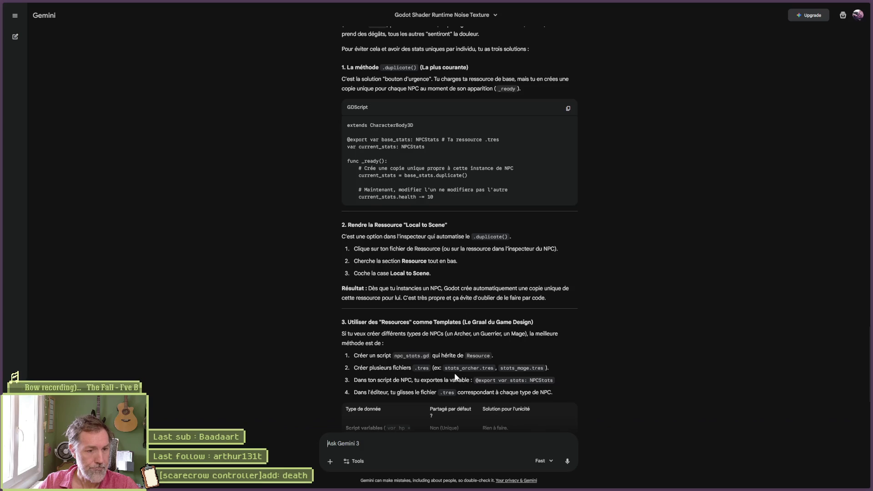
scroll(455, 378, "down", 1)
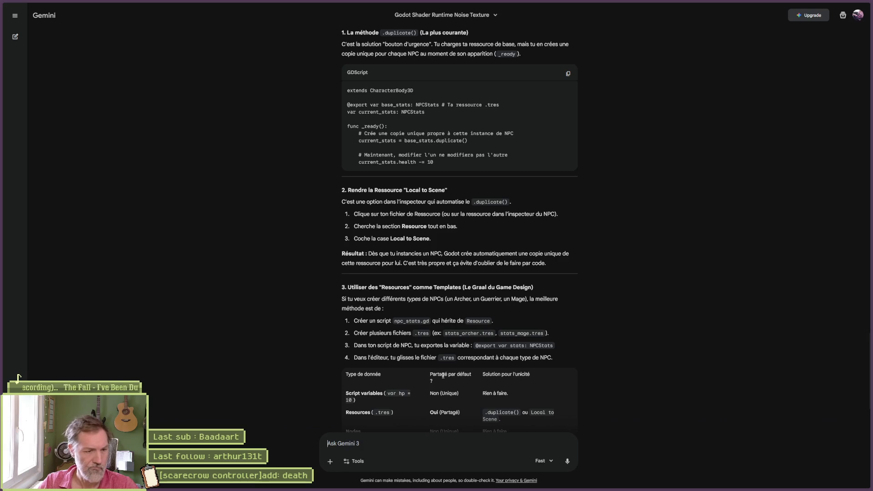
scroll(480, 369, "down", 2)
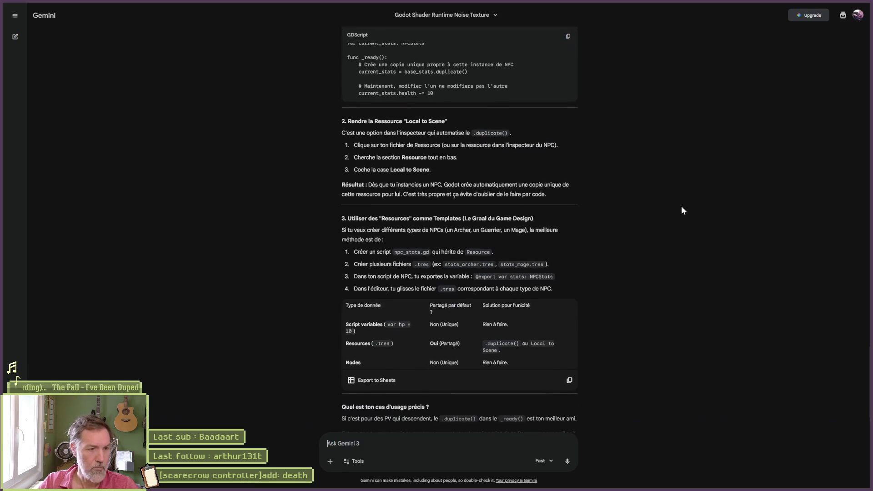
key("alt+Tab")
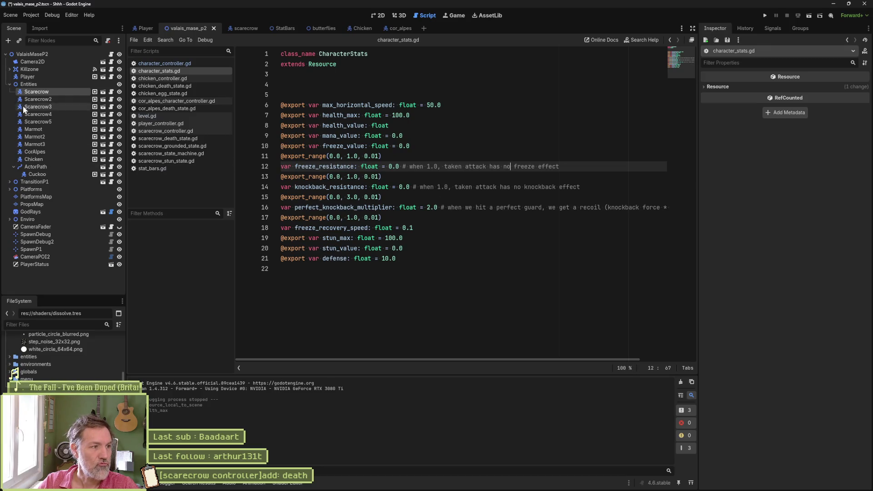
Step: Check Scarecrow2's Character Stats, run the game with F5 and repeatedly hit the first scarecrow
left_click(52, 98)
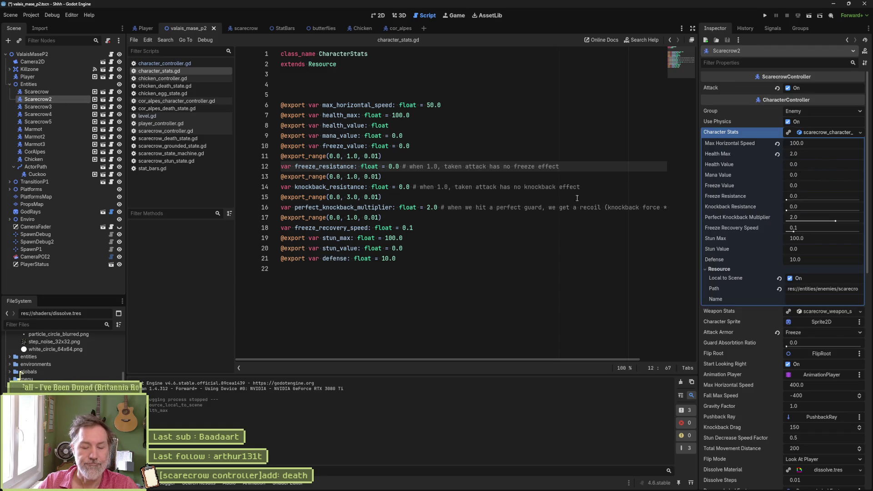
key("F5")
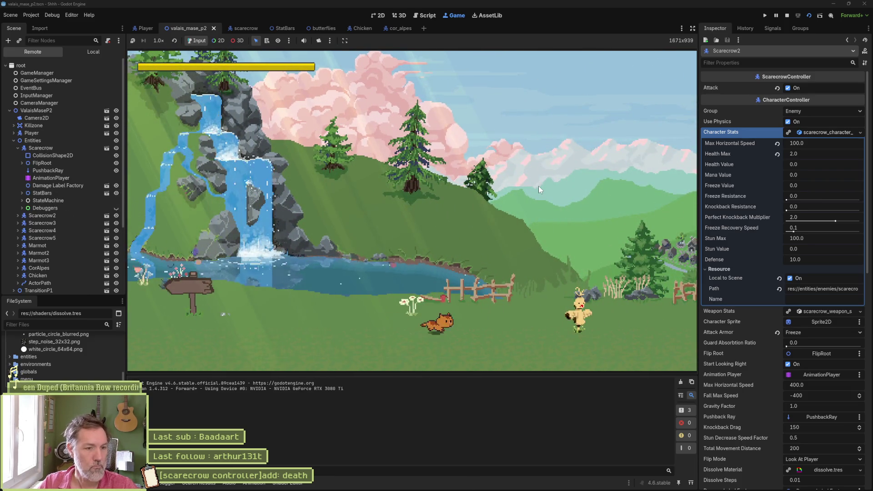
key("d")
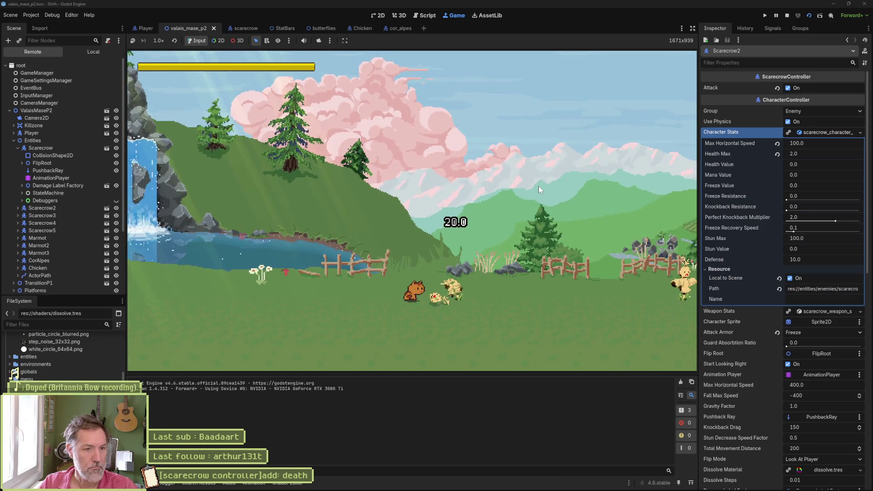
key("d")
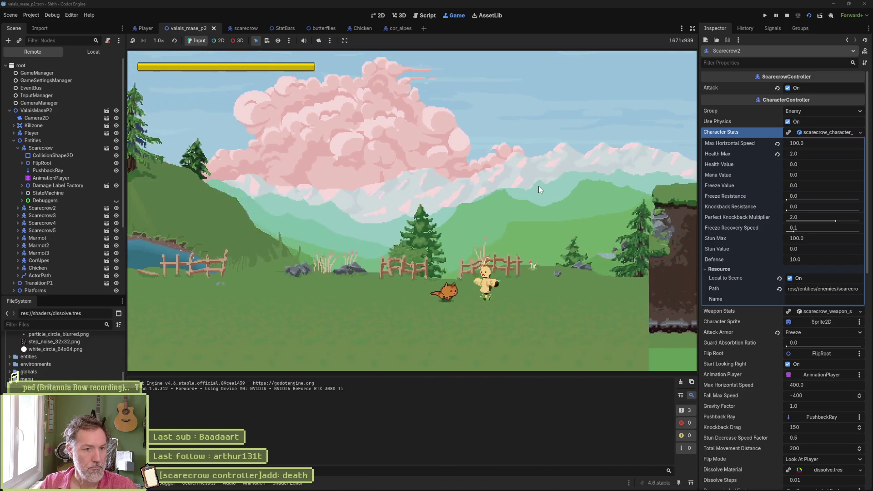
key("d")
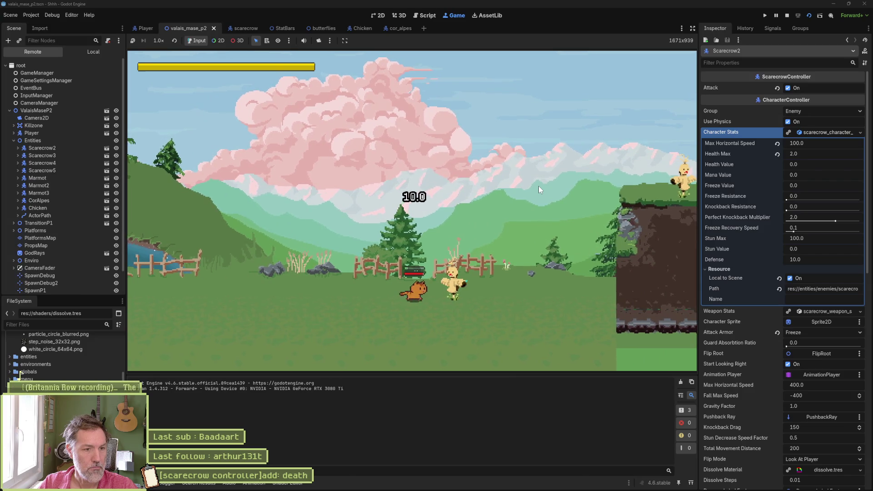
key("d")
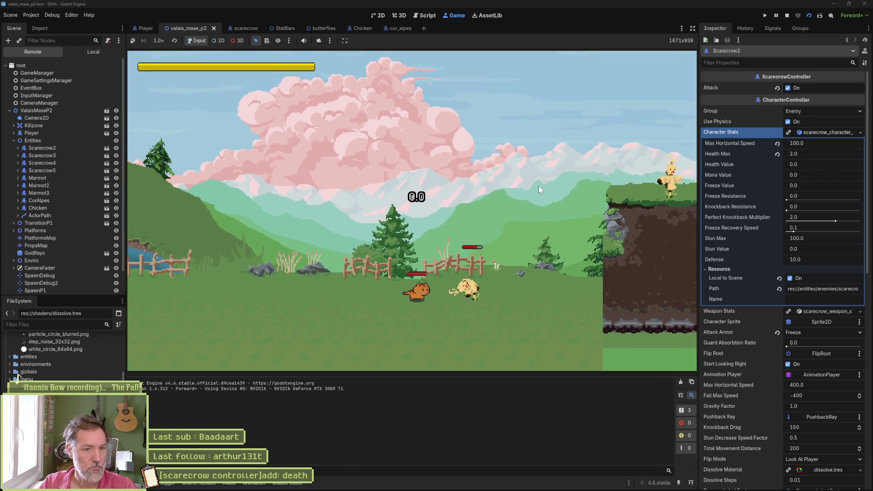
key("d")
Step: Jump onto the ledge, attack the chicken, then drop down to hit another scarecrow
key("d")
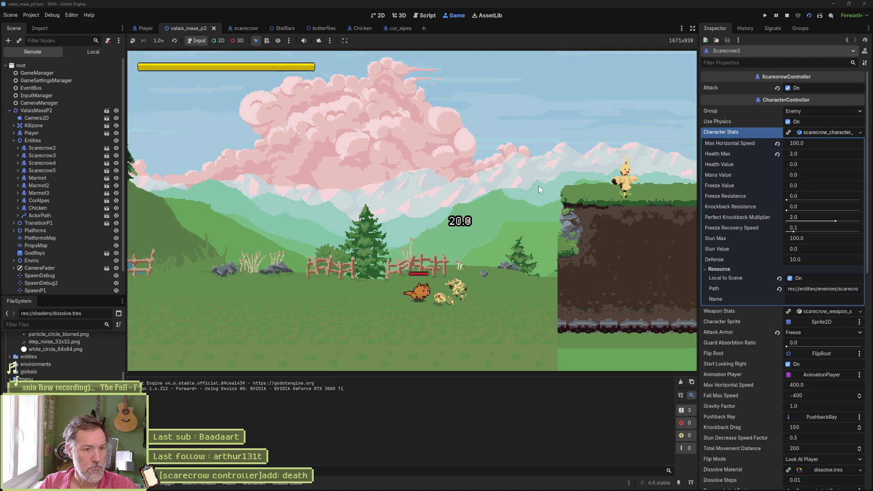
key("space")
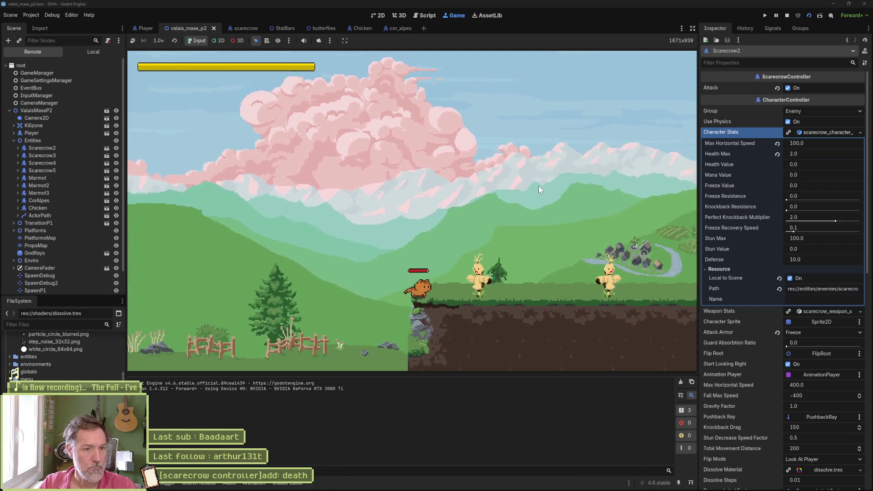
key("d")
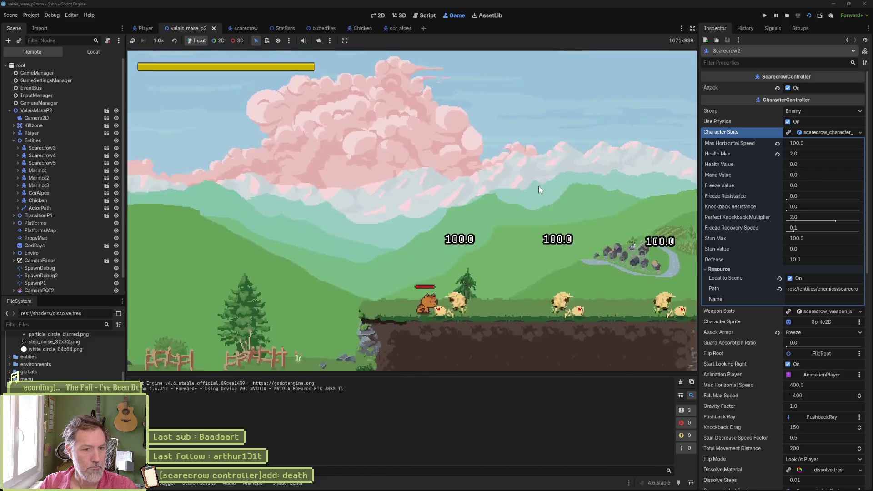
key("a")
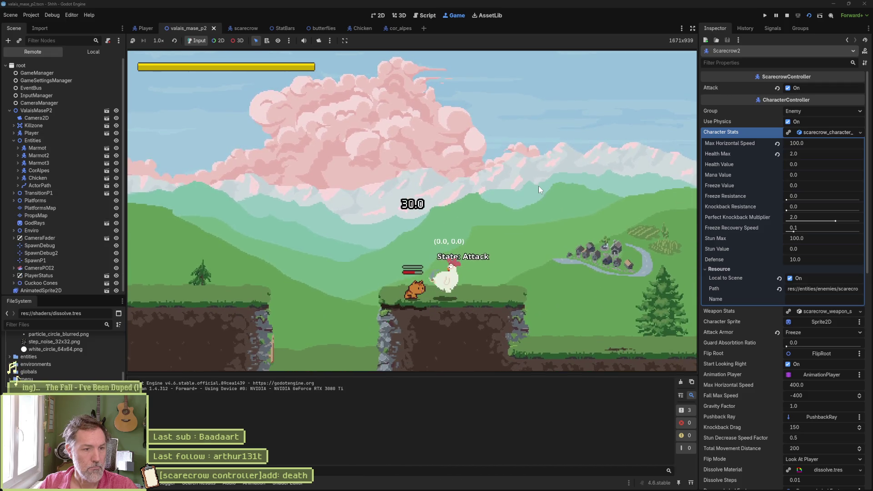
key("d")
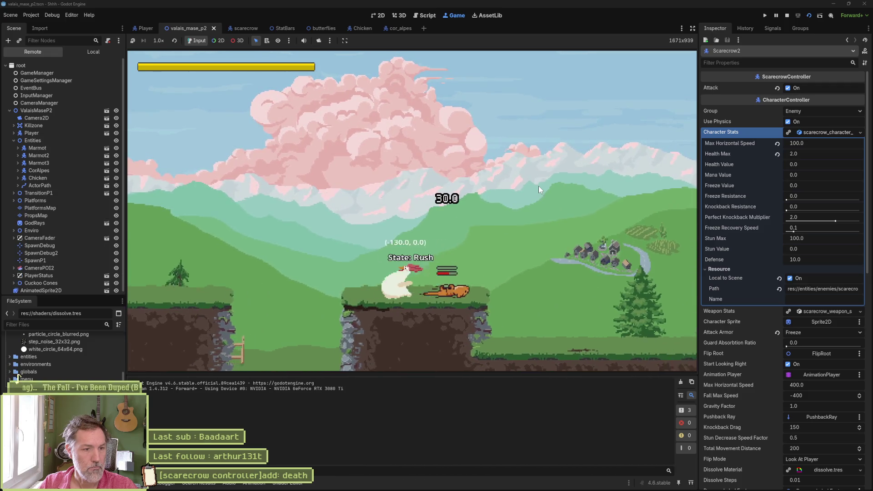
key("space")
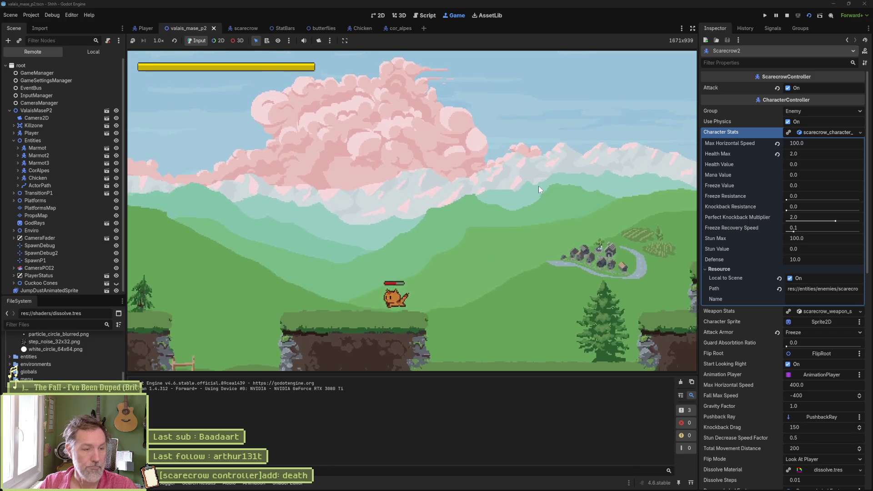
key("a")
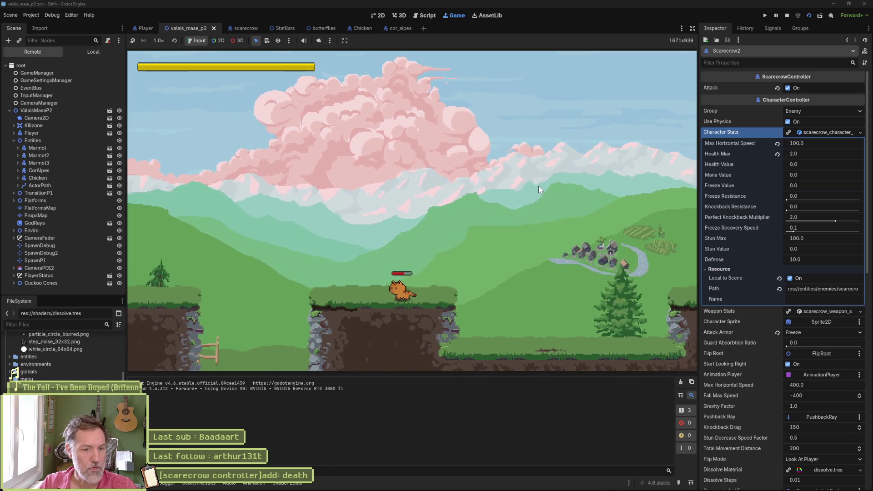
key("a")
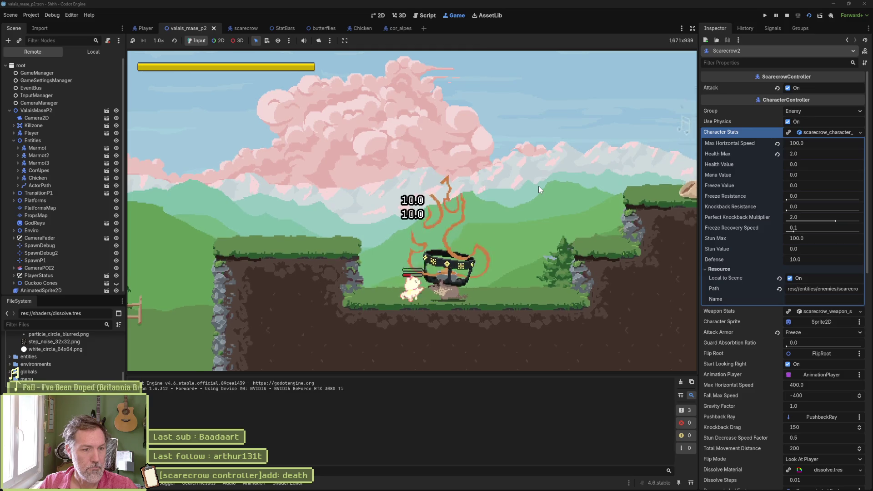
Step: Delete the stray 'ss' on line 352, stop the debugger, and return to the 2D level view
type("ss")
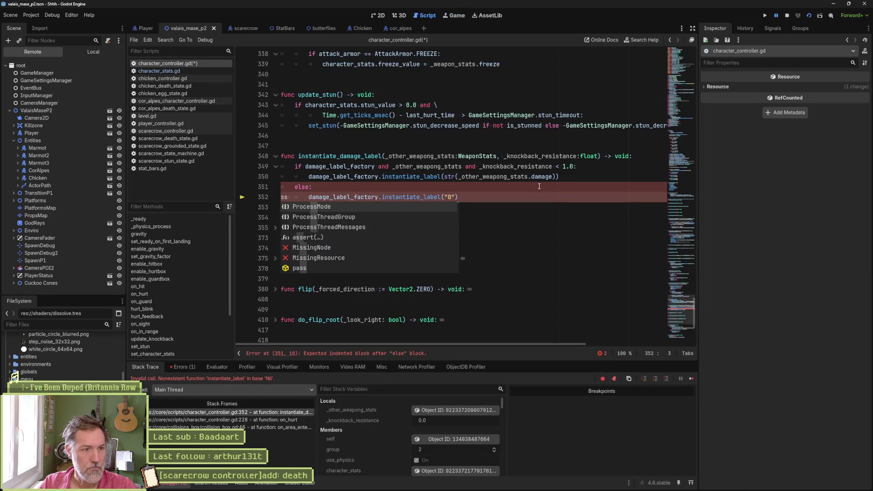
key("BackSpace")
key("BackSpace")
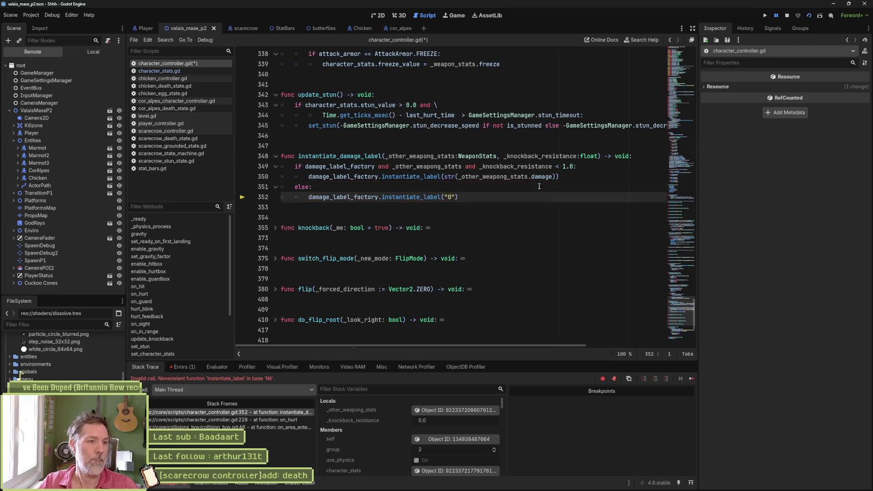
key("F8")
left_click(470, 227)
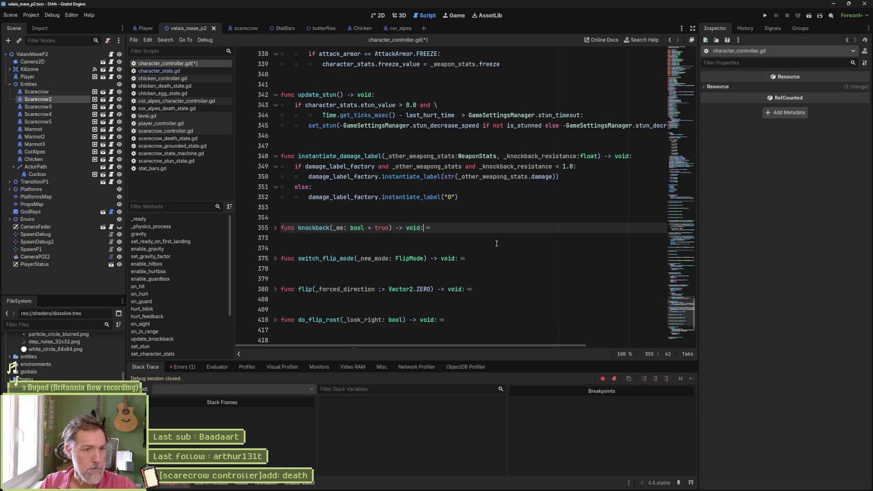
mouse_move(478, 486)
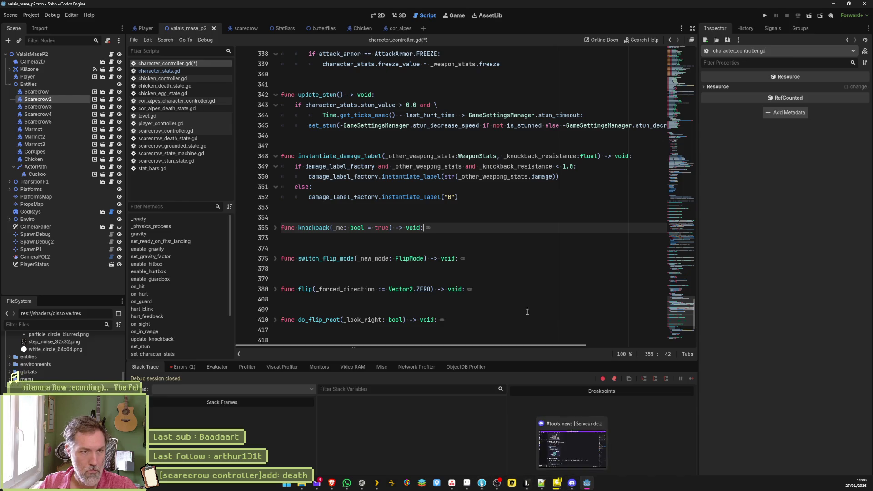
left_click(379, 15)
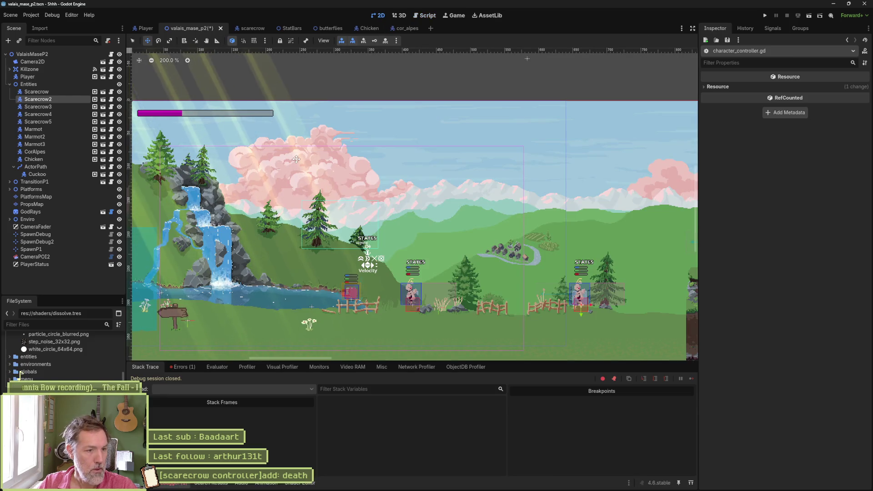
Step: Save the level, rerun it with F6, finish the scarecrow with a 10.0 hit, then stop the game
key("ctrl+s")
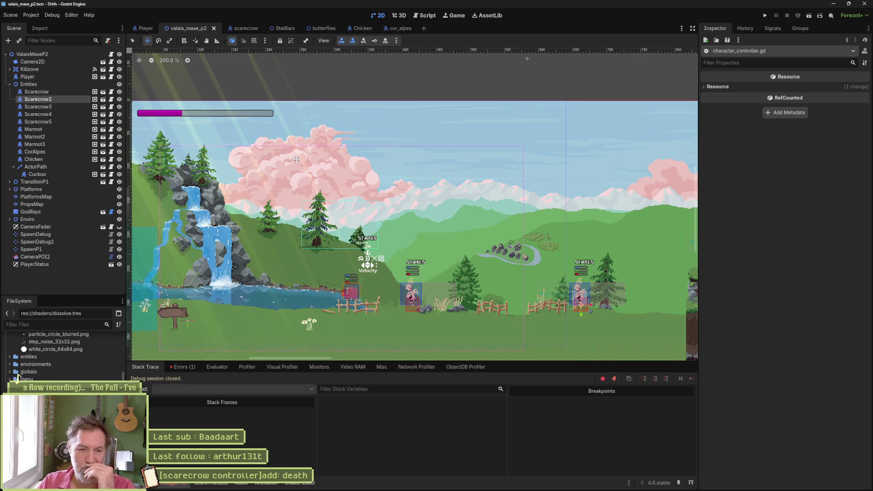
key("F6")
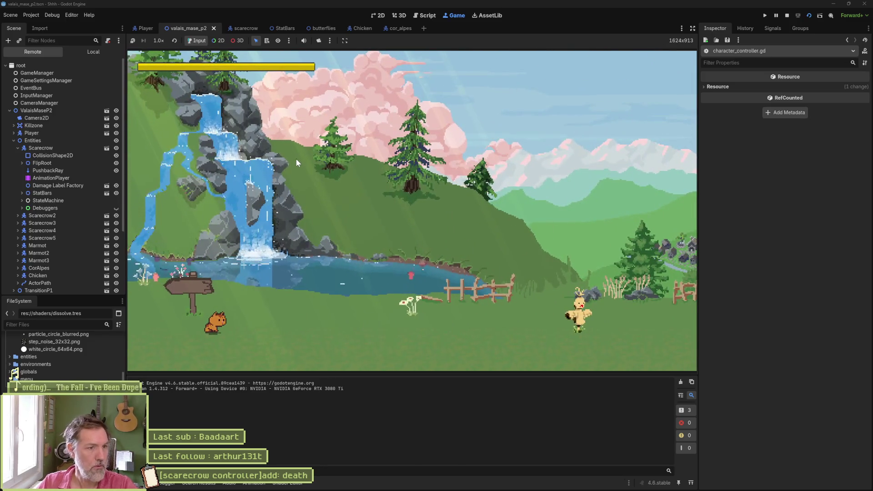
key("Right")
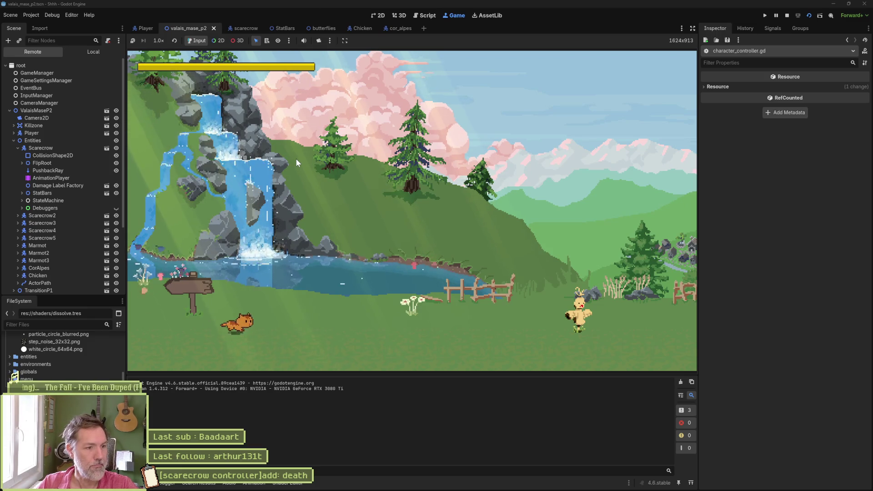
key("Right")
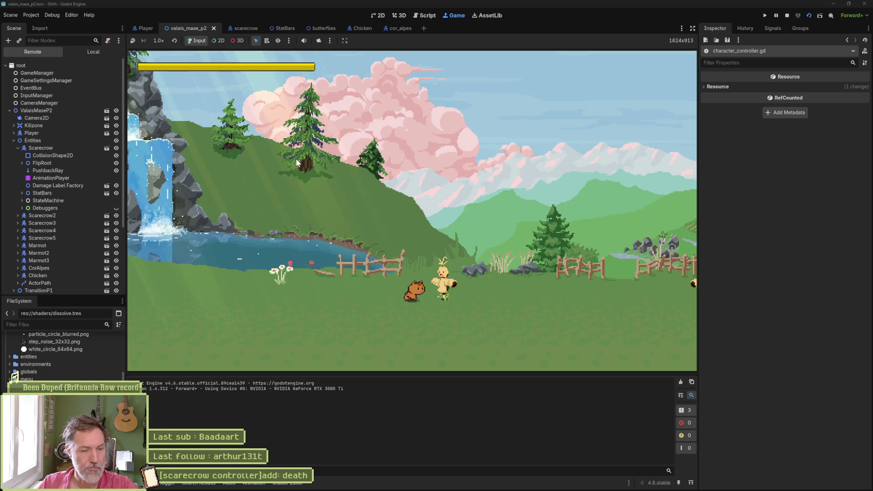
key("space")
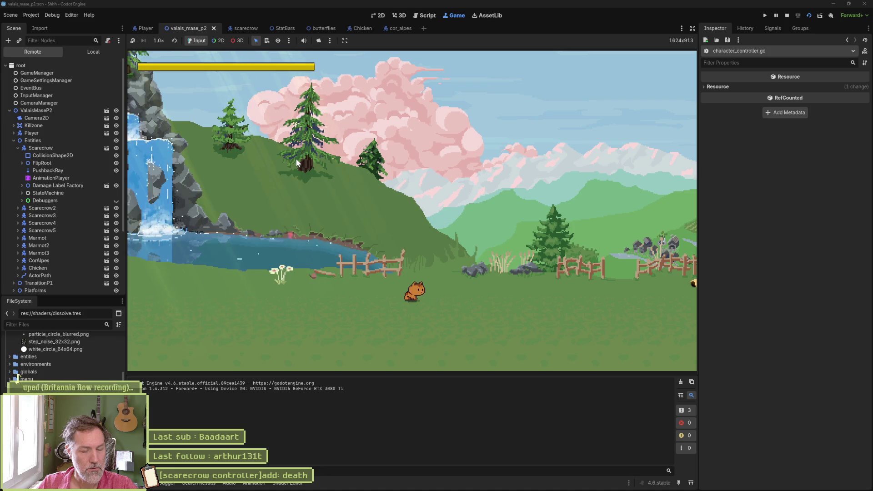
key("Right")
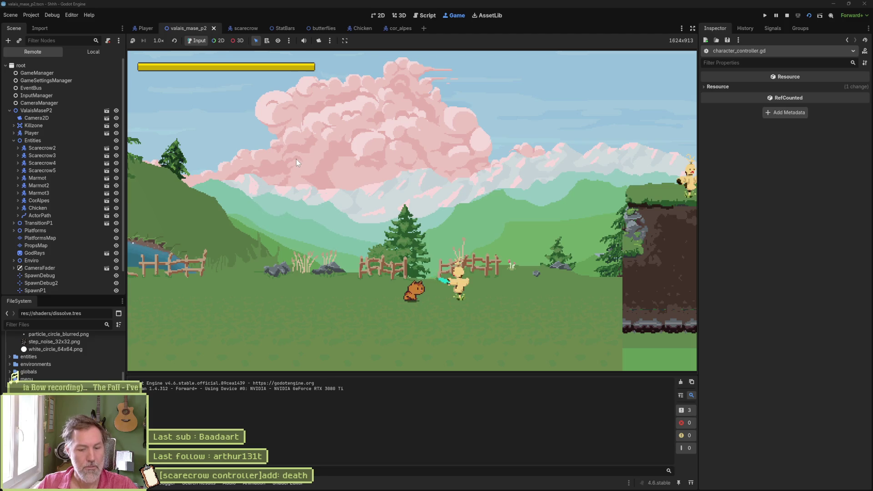
key("F8")
left_click(402, 14)
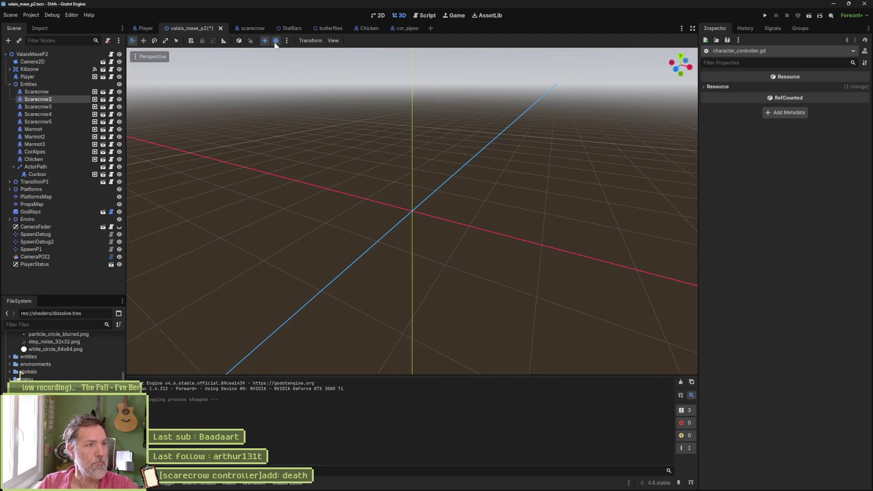
Step: Pan the 2D view toward the scarecrows, run with F6 and hit a scarecrow for 10.0 damage
left_click(378, 16)
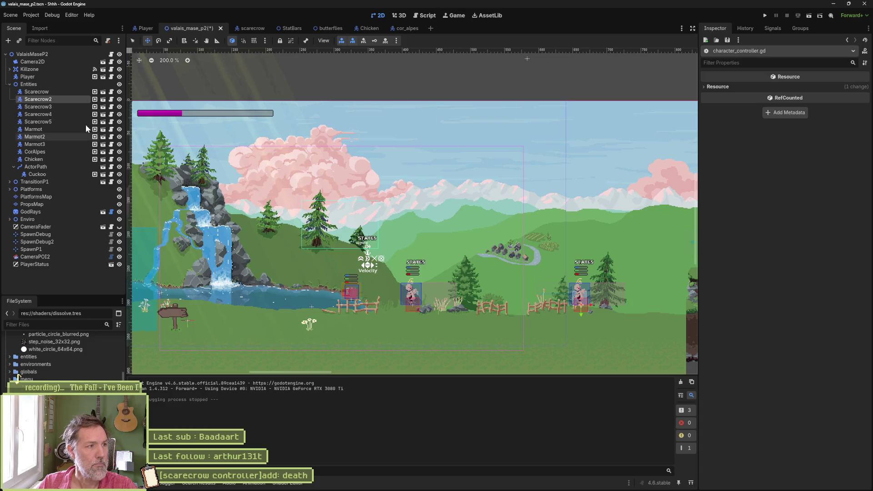
mouse_move(618, 289)
left_mouse_down()
mouse_move(520, 269)
mouse_move(537, 285)
mouse_move(593, 291)
mouse_move(582, 286)
left_mouse_up()
key("F6")
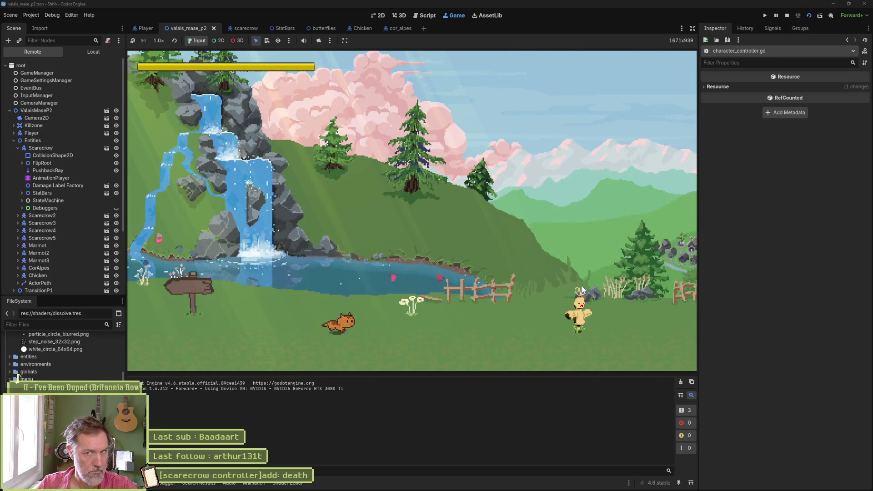
key("d")
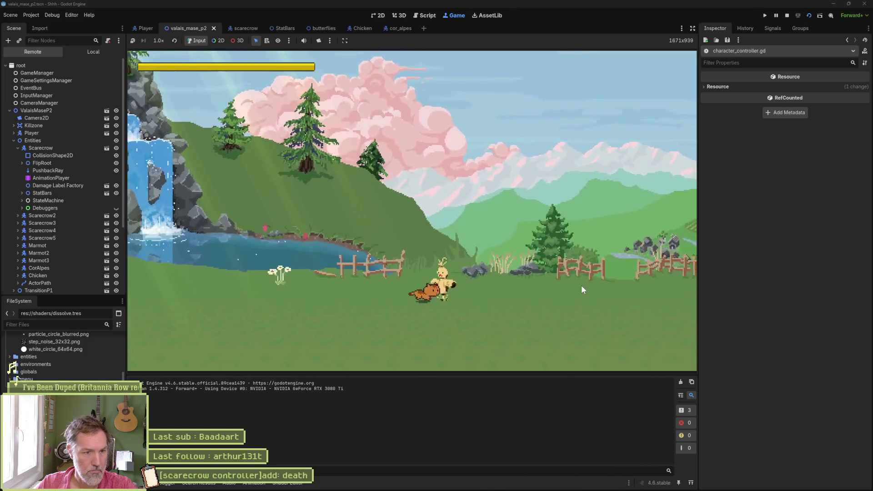
key("d")
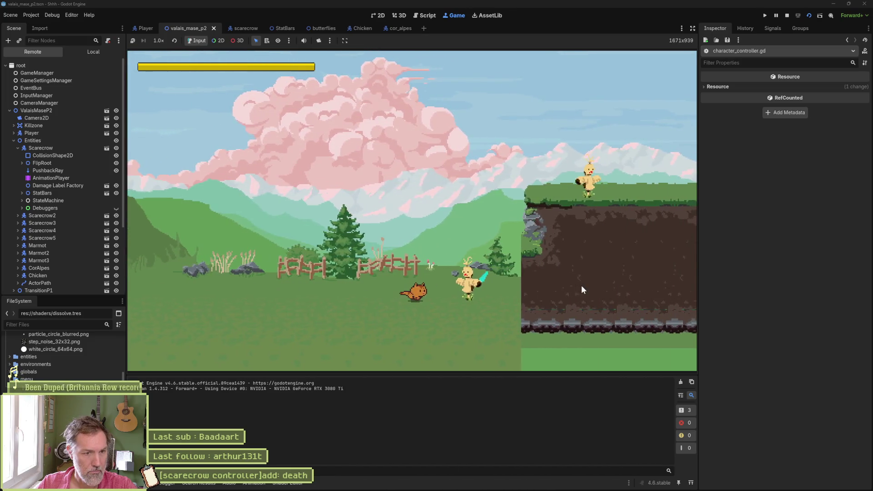
key("d")
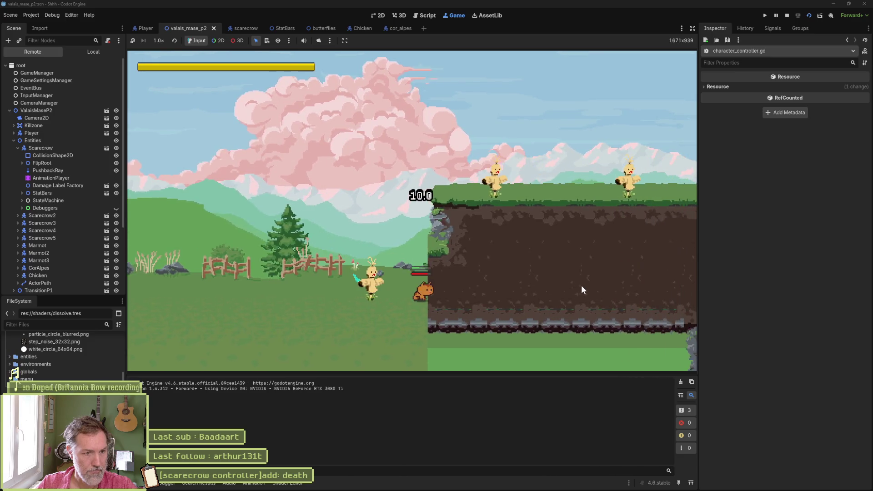
Step: Stop the playtest, nudge Scarecrow2 right, move Scarecrow further left, then run the game with F6
key("F8")
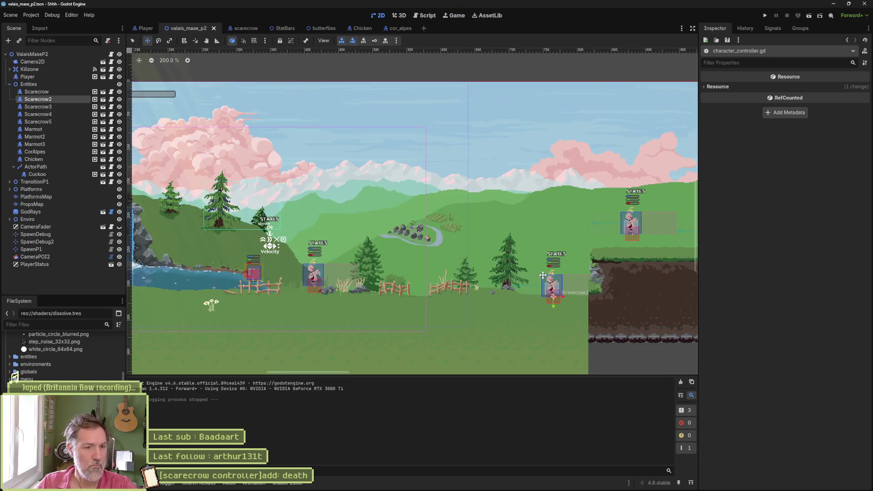
left_click_drag(562, 291, 577, 290)
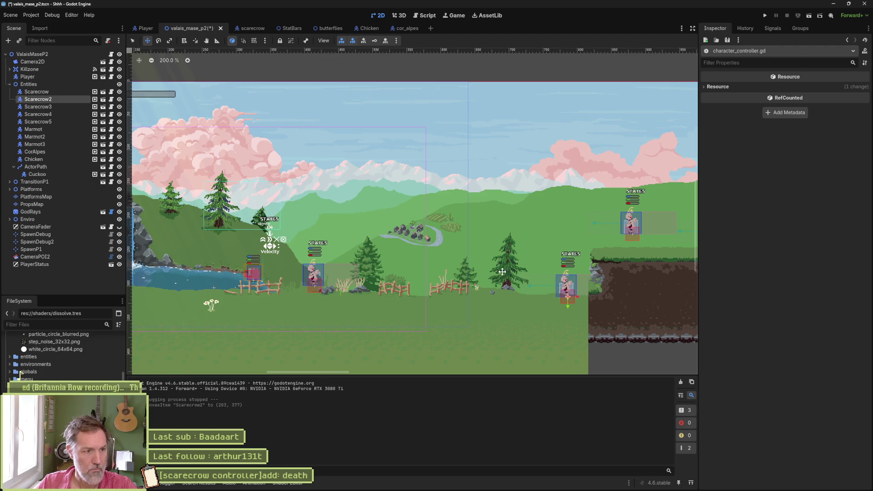
left_click(51, 91)
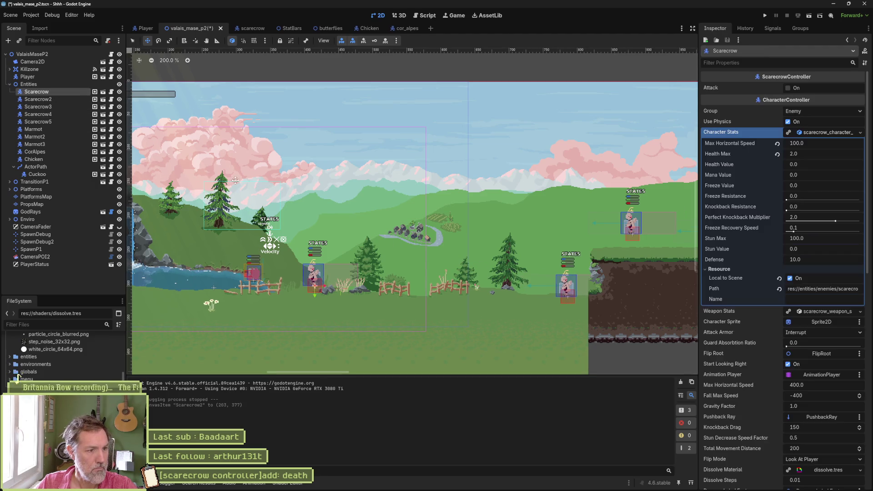
key("f")
left_click_drag(413, 261, 371, 263)
key("F6")
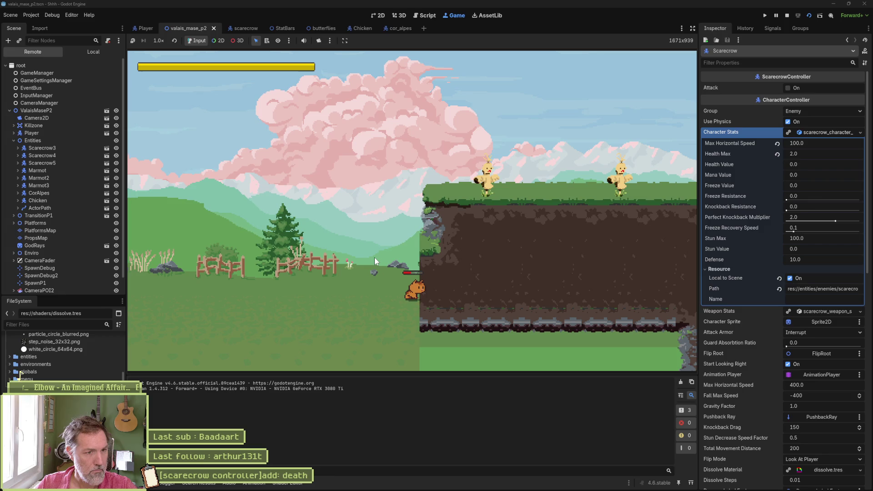
Step: Jump the cat onto the scarecrow cliff, then stop the game with F8
key("space")
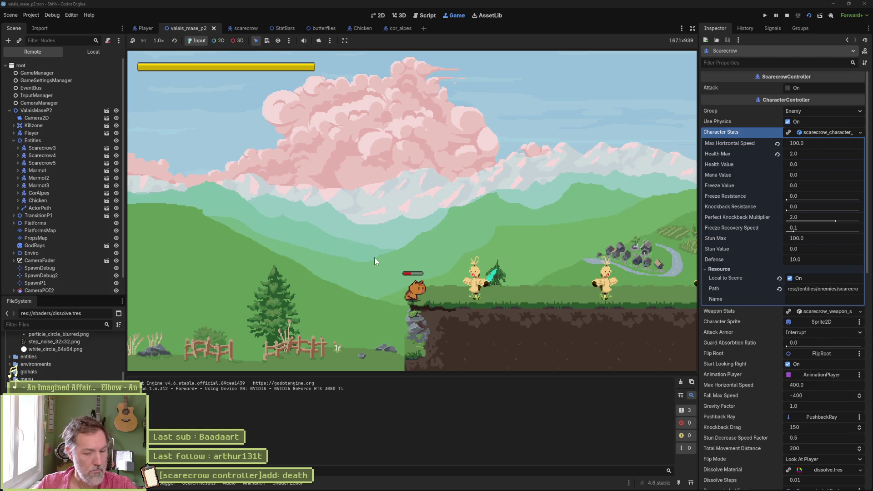
key("F8")
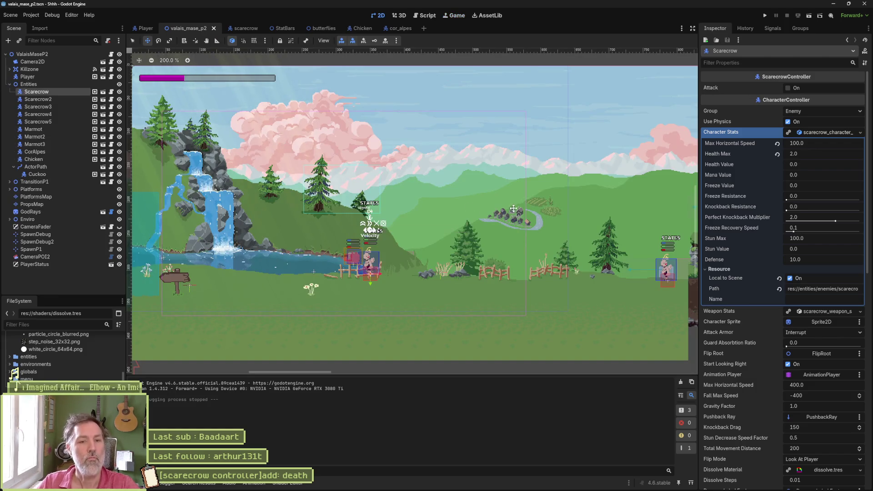
Step: Select Scarecrow4 in the Scene dock and drag it slightly left on the cliff top
scroll(316, 196, "right", 5)
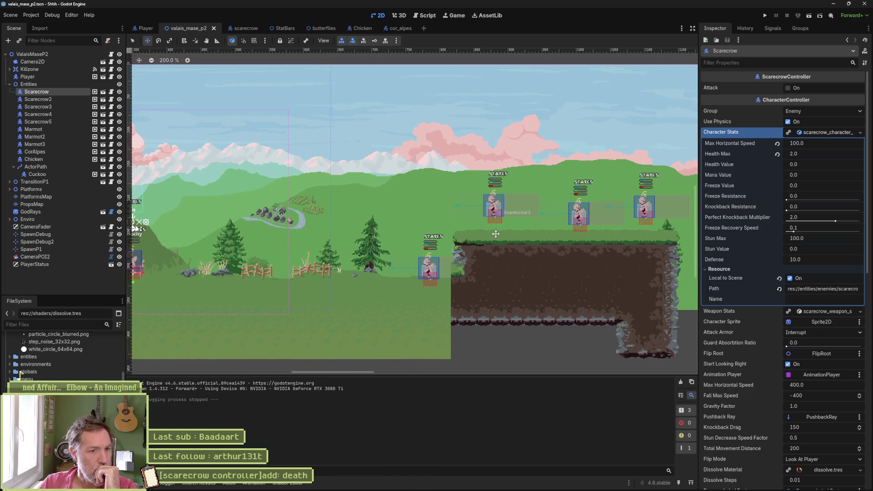
scroll(500, 237, "right", 2)
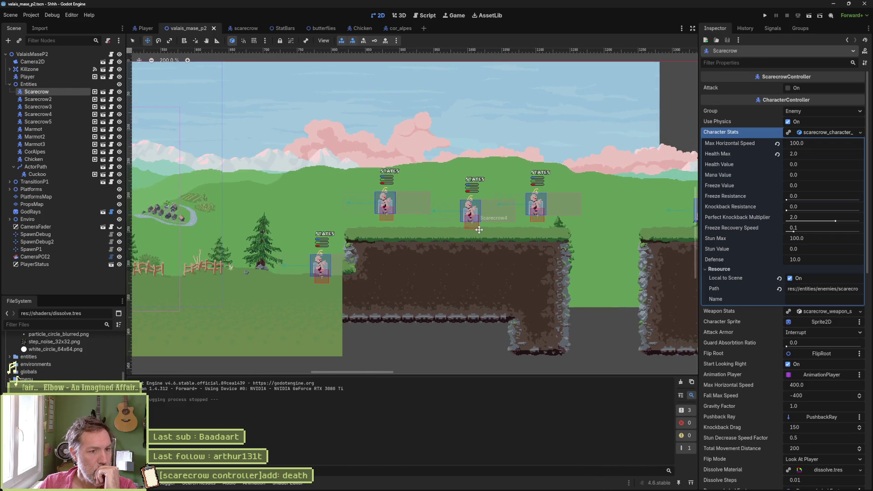
left_click(59, 108)
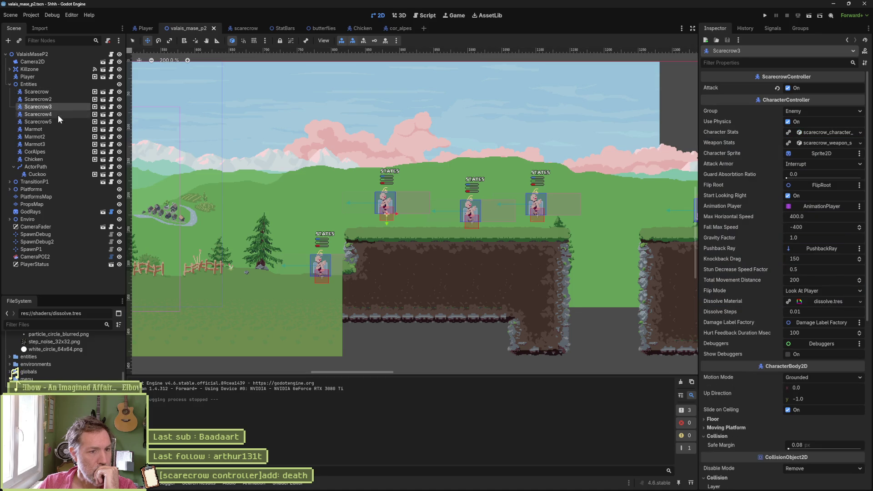
left_click(58, 115)
left_click_drag(443, 225, 431, 224)
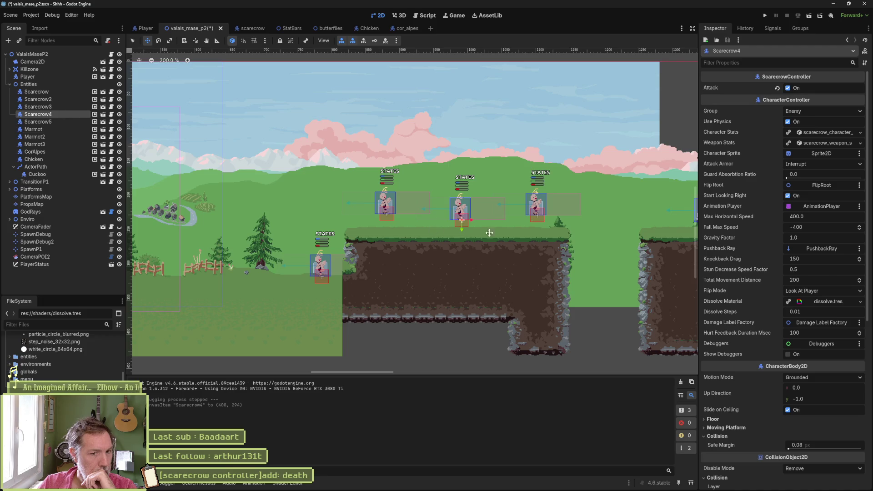
left_click_drag(489, 233, 284, 219)
Step: Drag the Chicken right onto the lower ground between the ledges, to (972, 336)
left_click(83, 160)
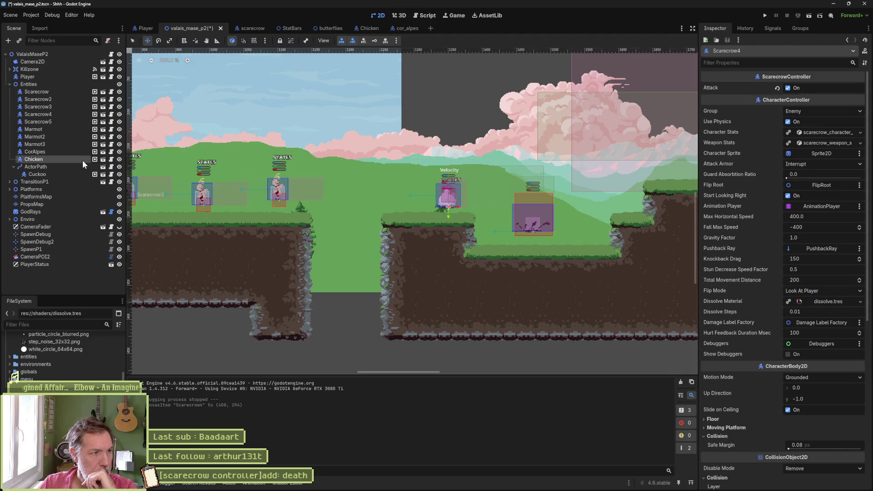
left_click_drag(540, 240, 322, 233)
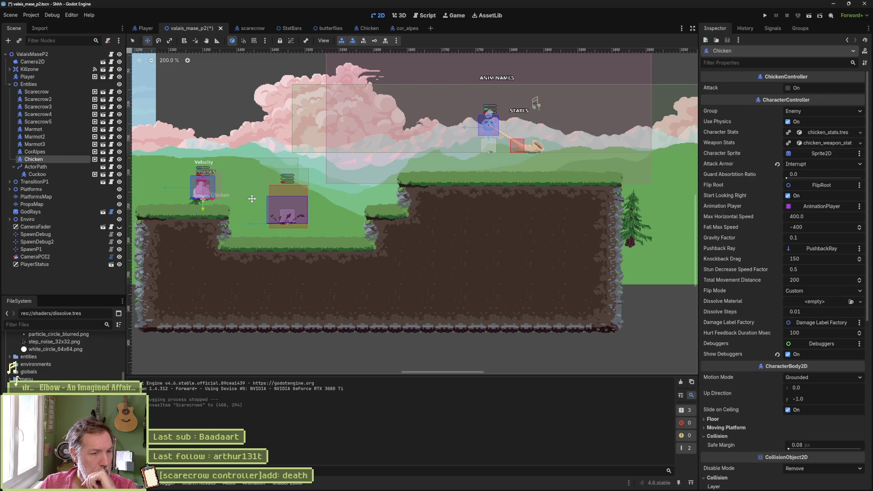
mouse_move(252, 199)
left_mouse_down()
mouse_move(279, 193)
mouse_move(391, 222)
left_mouse_up()
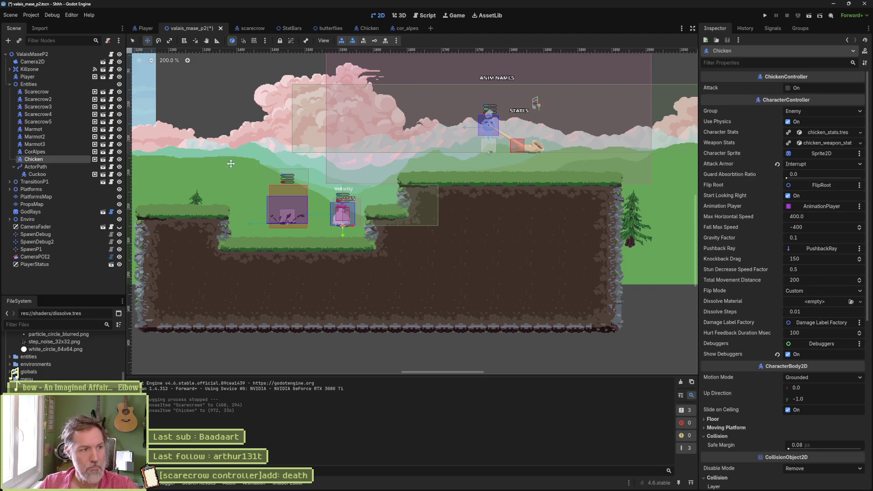
left_click(49, 236)
Step: Move the SpawnDebug marker next to the chicken and do a quick test run
scroll(261, 195, "down", 4)
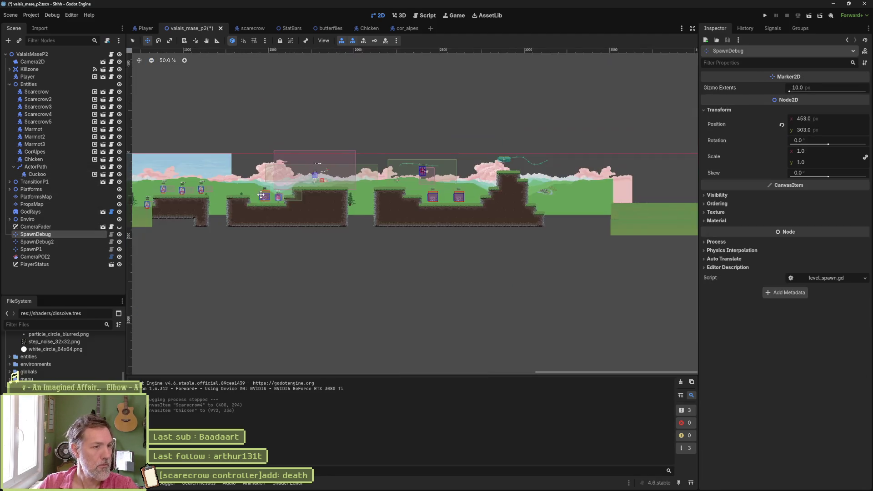
left_click_drag(262, 195, 429, 210)
left_click_drag(482, 219, 485, 218)
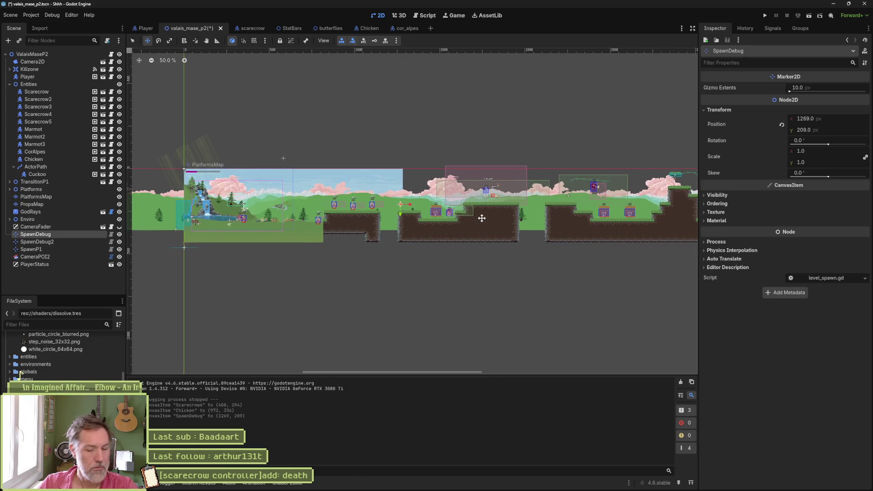
key("F6")
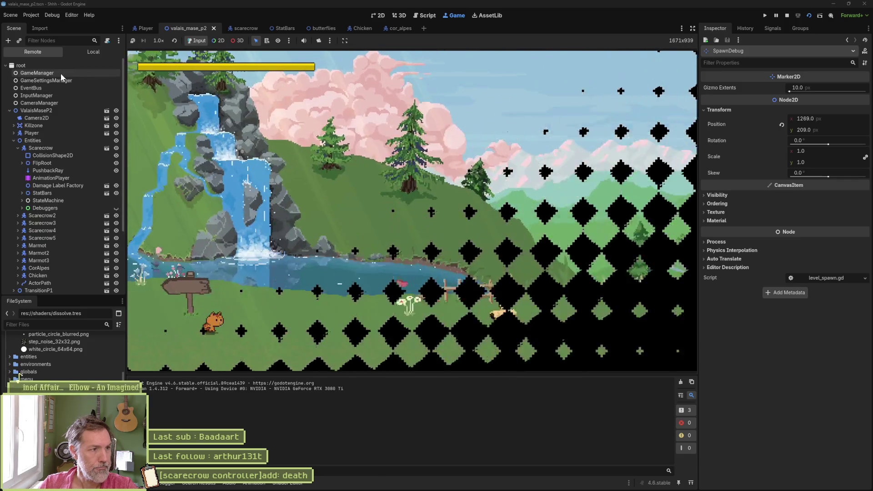
key("F8")
Step: Set the level's Spawn to SpawnDebug and playtest, hitting the chicken for 30.0 damage
left_click(45, 55)
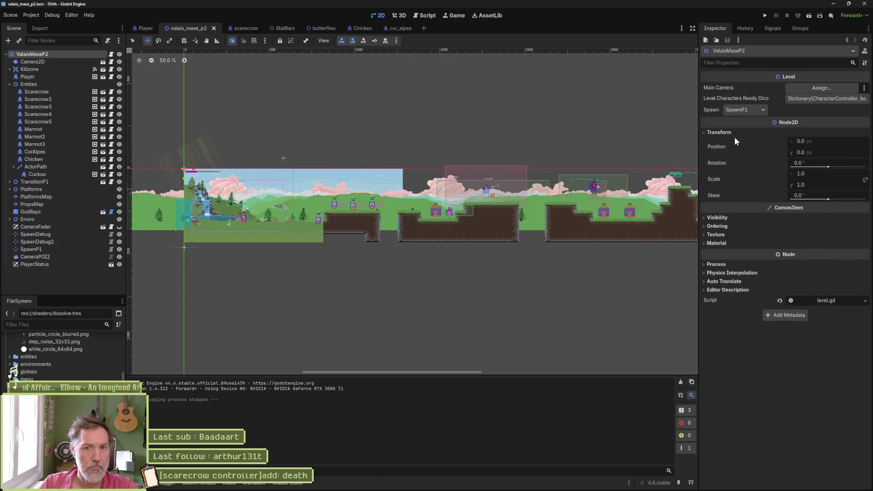
left_click(736, 111)
left_click(730, 122)
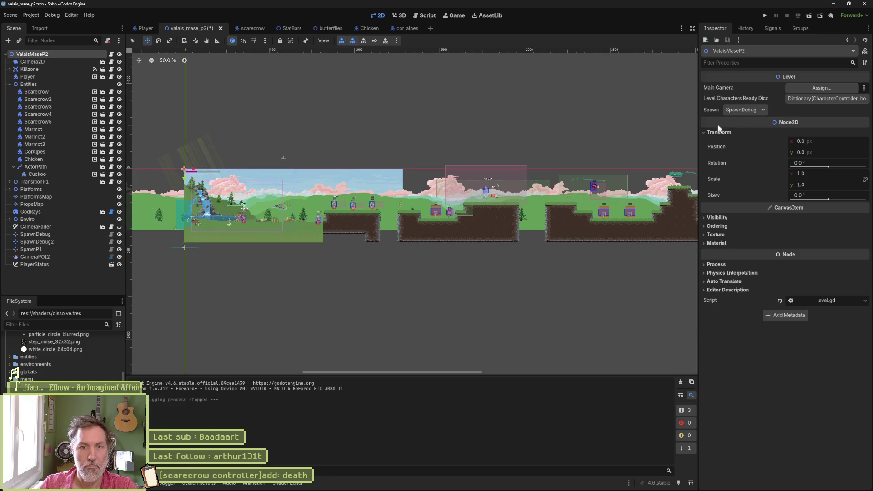
key("F6")
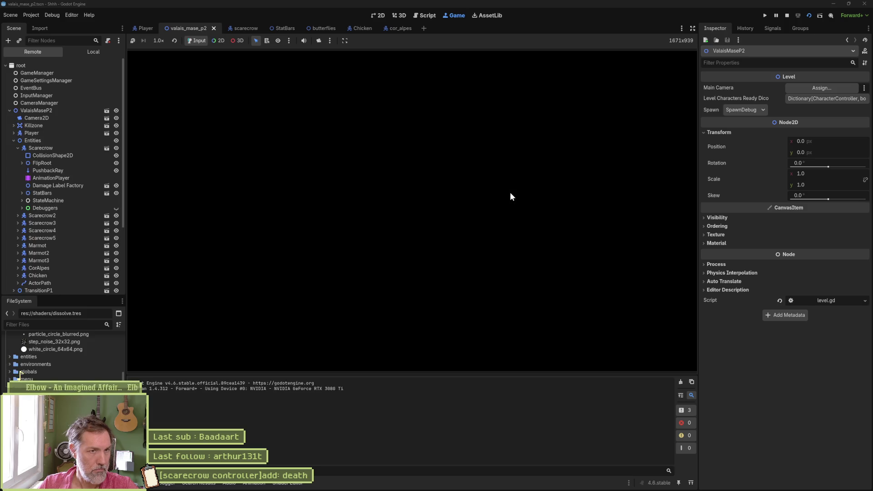
key("Right")
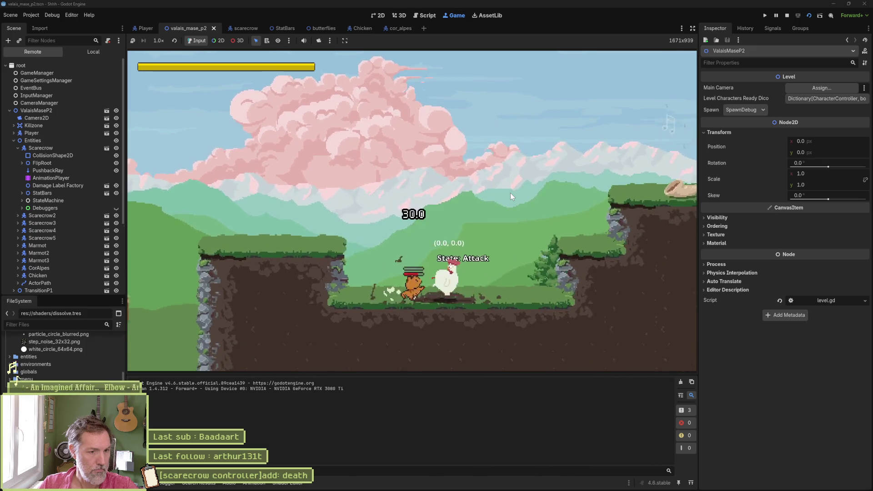
key("F8")
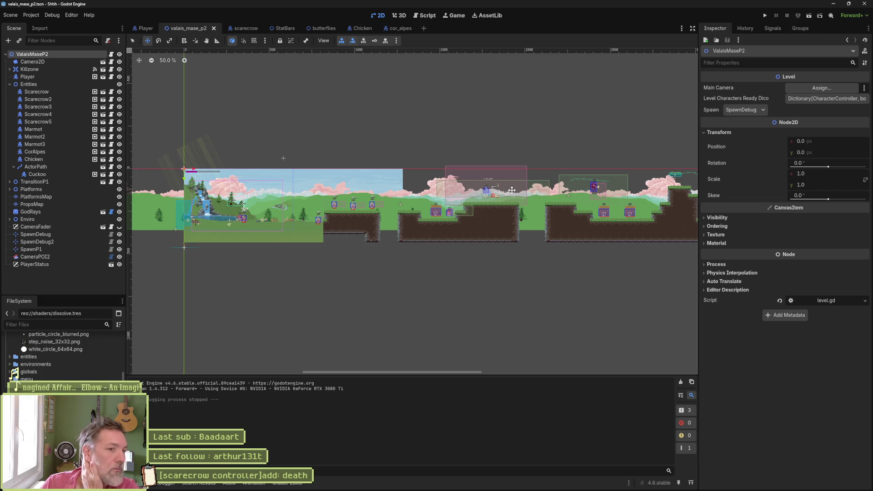
scroll(461, 222, "up", 5)
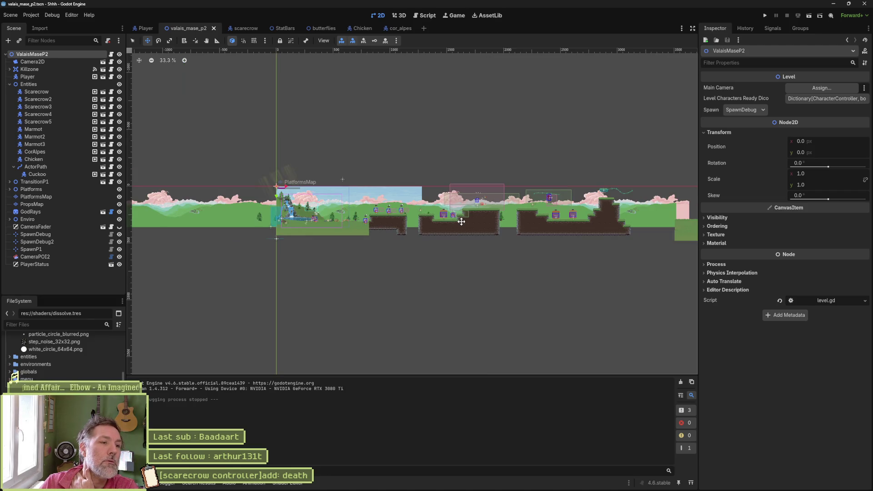
scroll(486, 211, "left", 5)
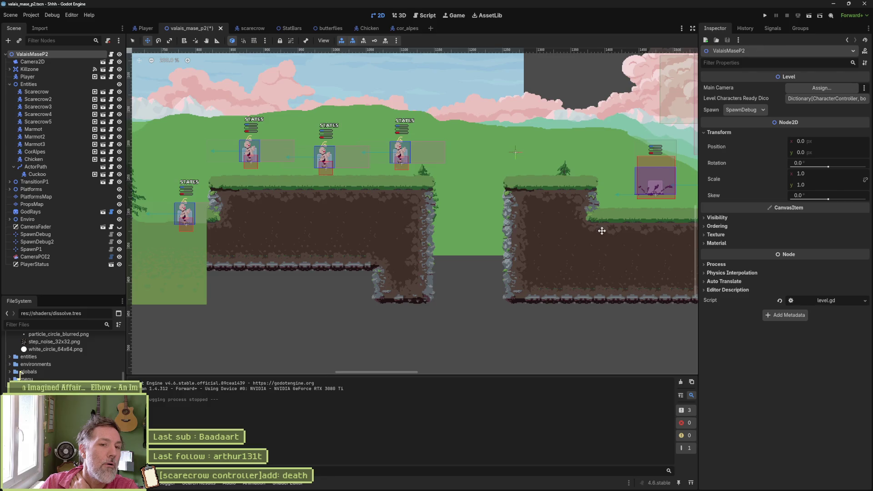
left_click_drag(602, 231, 477, 234)
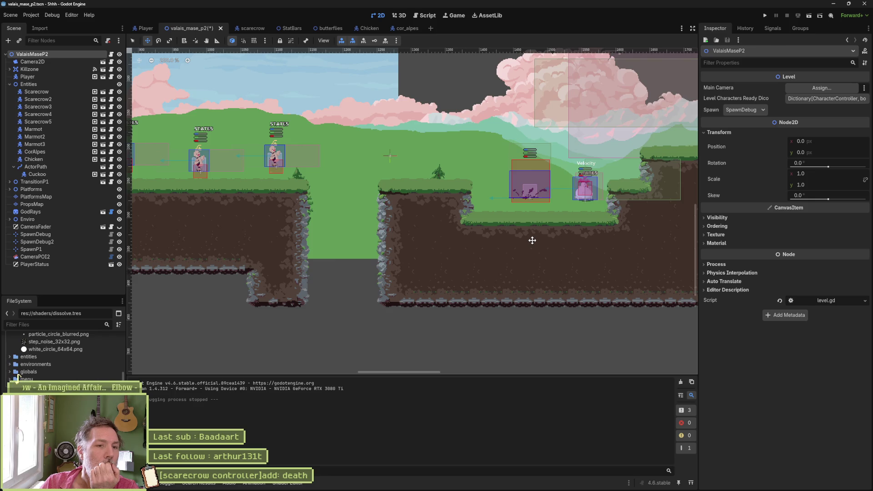
mouse_move(612, 246)
left_mouse_down()
mouse_move(468, 259)
mouse_move(425, 255)
mouse_move(431, 244)
left_mouse_up()
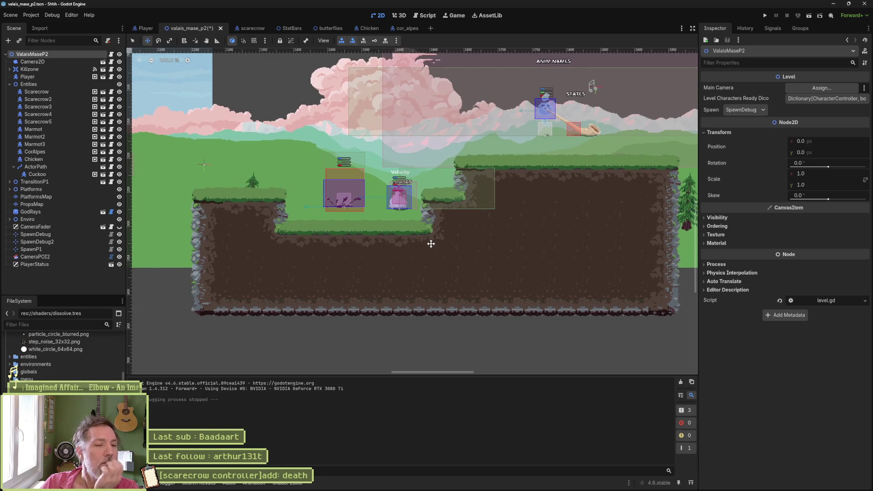
Step: Drag the Chicken from the left platform onto the right-hand platform at (1925, 322)
left_click(58, 160)
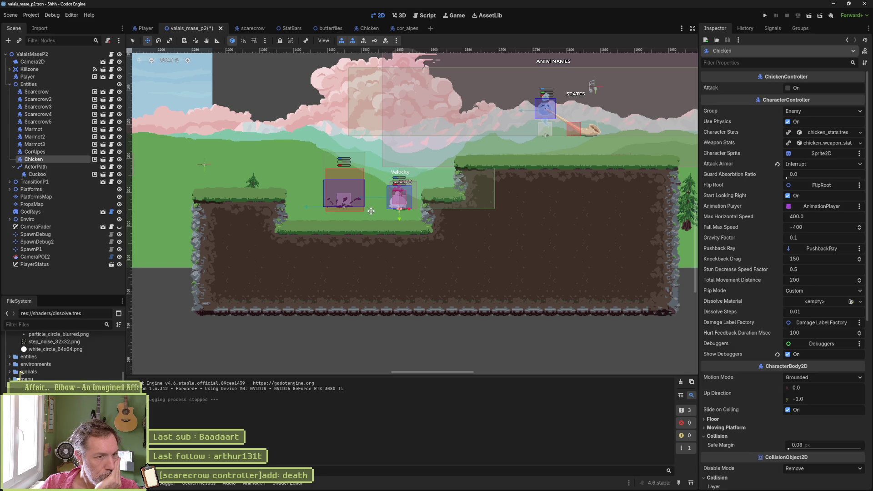
scroll(448, 236, "down", 3)
mouse_move(610, 242)
left_mouse_down()
mouse_move(448, 235)
mouse_move(401, 250)
left_mouse_up()
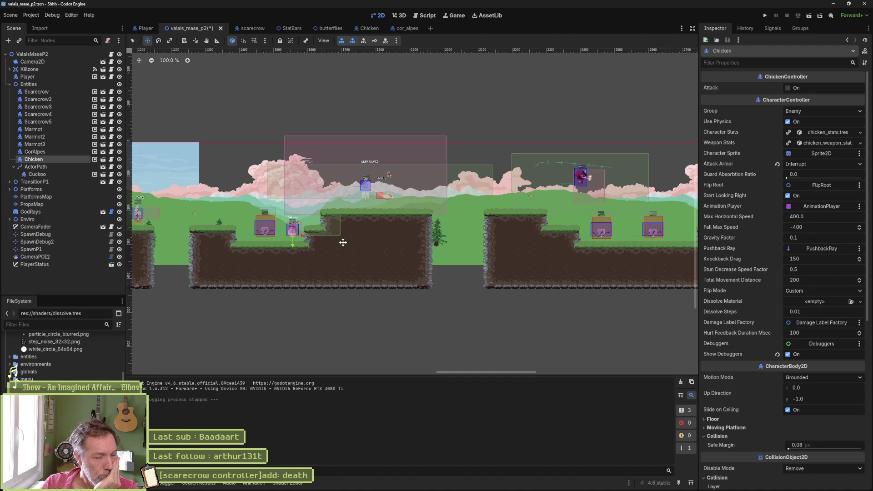
mouse_move(343, 242)
left_mouse_down()
mouse_move(659, 244)
mouse_move(451, 265)
left_mouse_up()
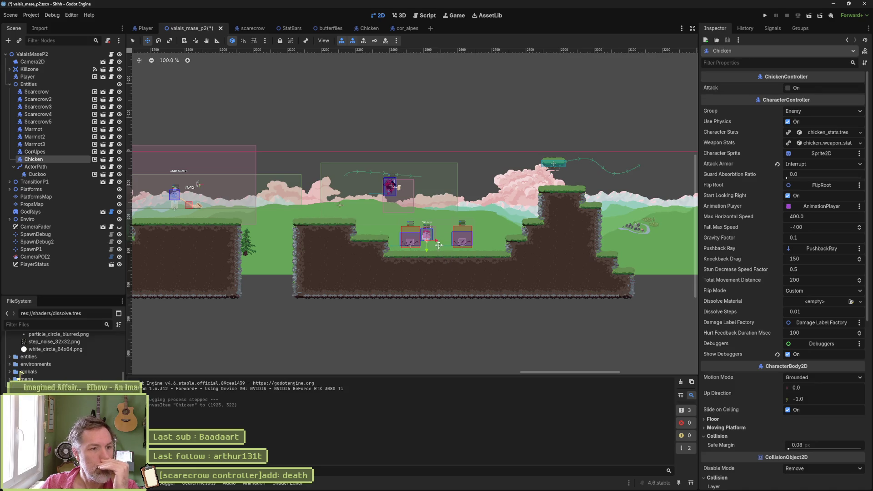
Step: Drag ActorPath right to (2007, 156), then save and run the level
left_click(72, 165)
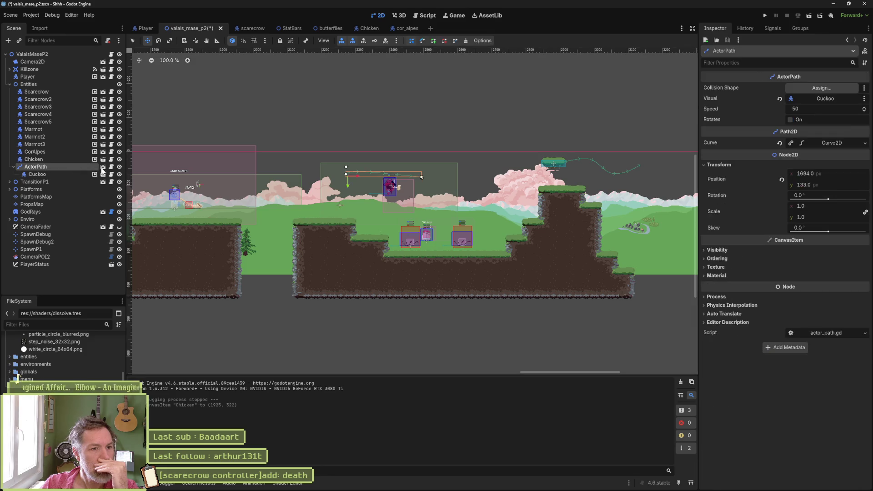
left_click_drag(320, 184, 313, 189)
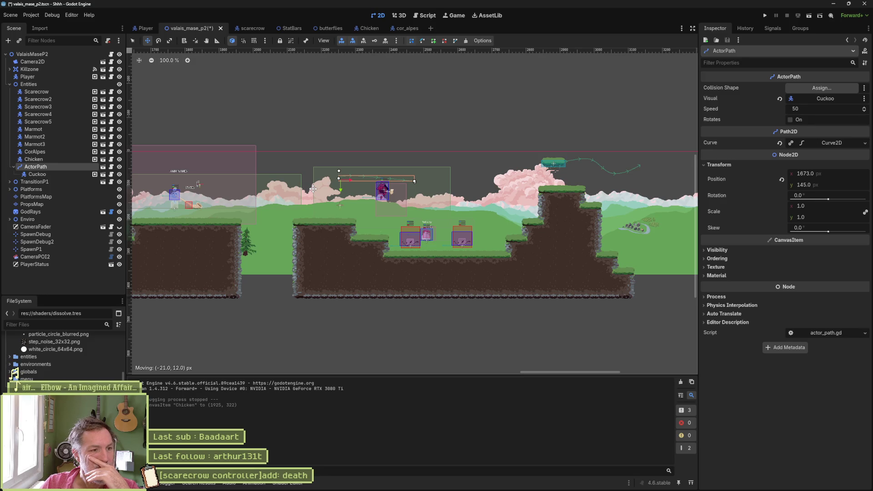
mouse_move(313, 189)
left_mouse_down()
mouse_move(430, 182)
mouse_move(427, 192)
left_mouse_up()
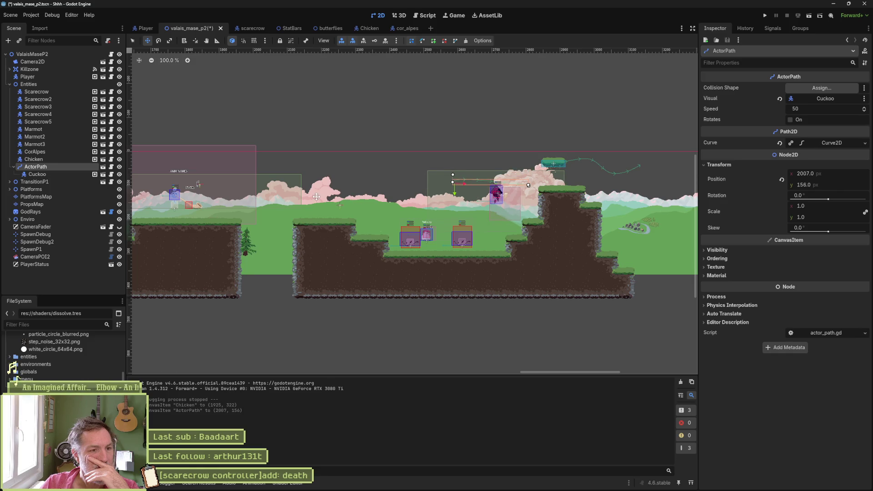
left_click_drag(287, 189, 346, 188)
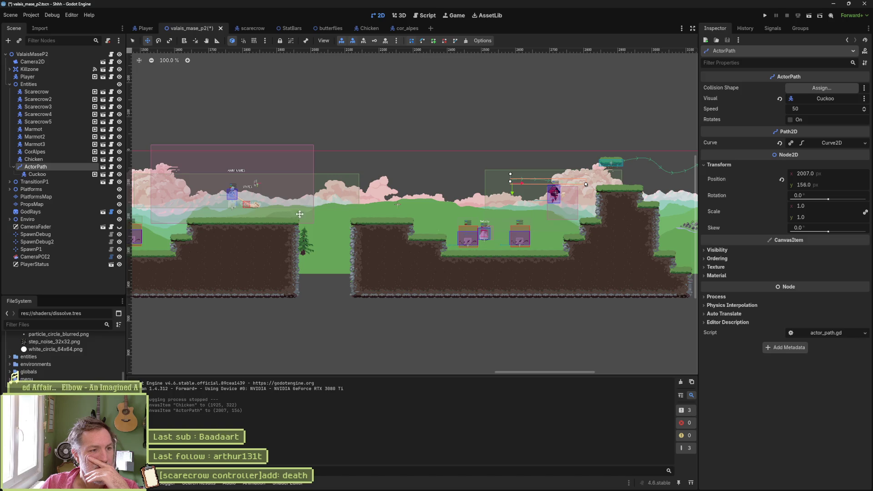
left_click_drag(300, 214, 443, 212)
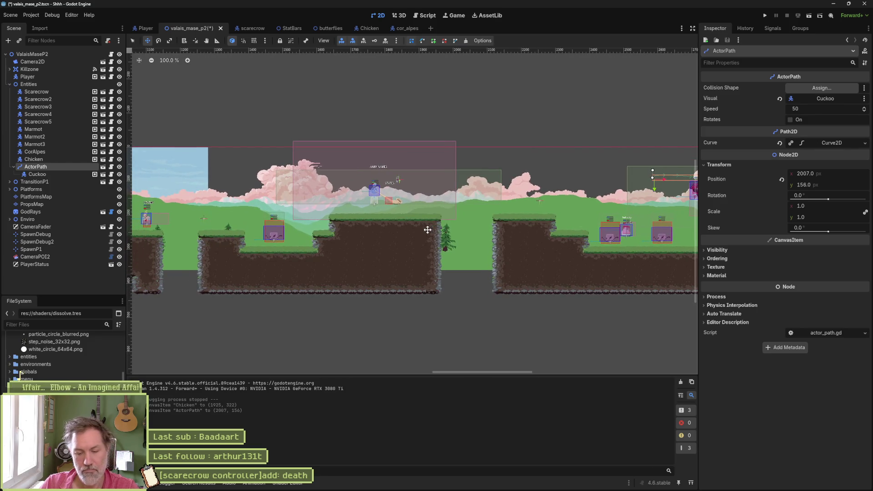
key("F6")
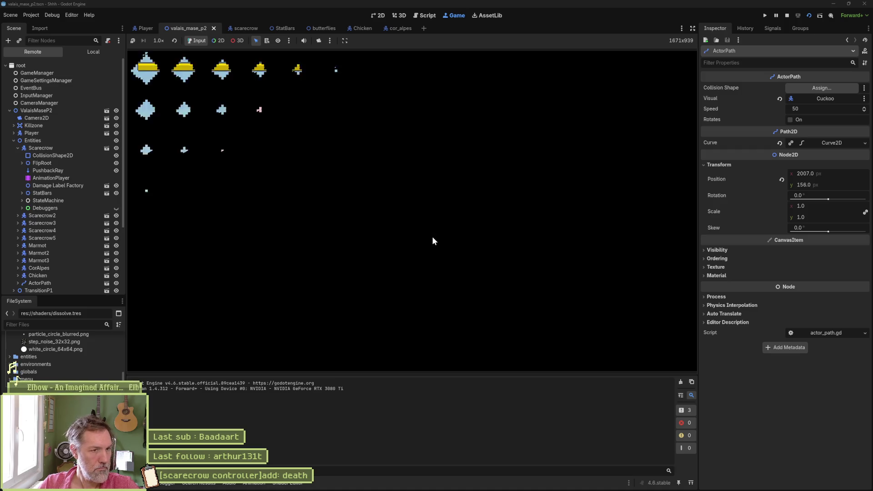
Step: Walk the player right until the Invalid call error in character_controller.gd, then stop
key("Right")
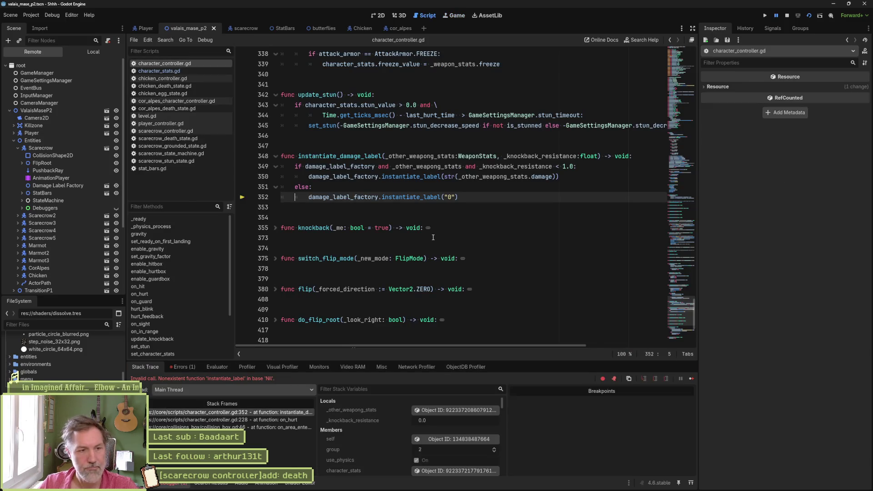
key("F8")
left_click(420, 234)
Step: Rerun and restart the level, stop it, then switch to the Asana board
key("F6")
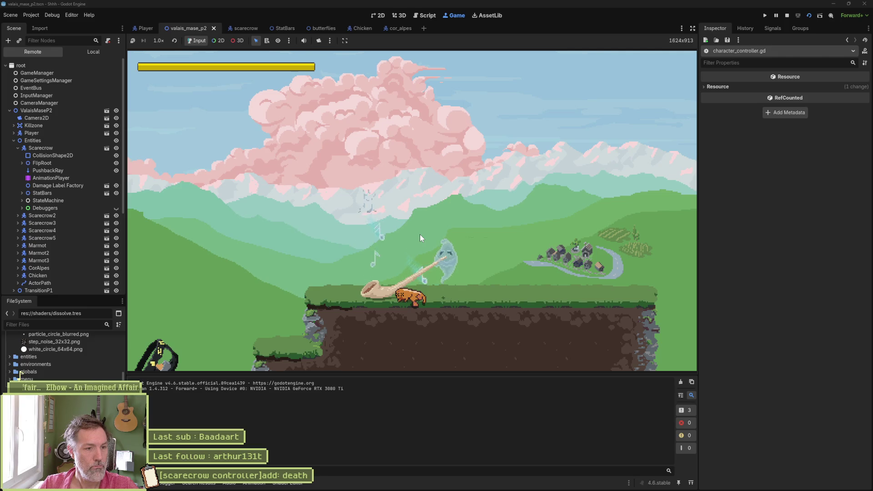
key("F5")
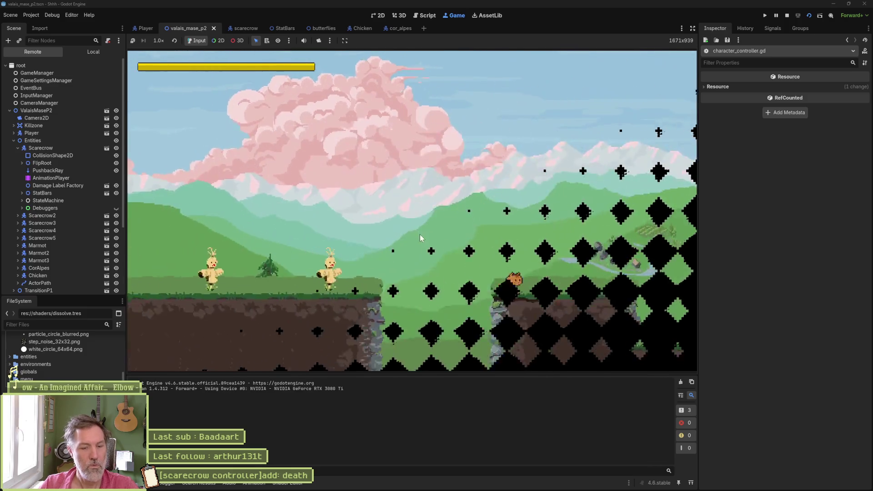
key("F8")
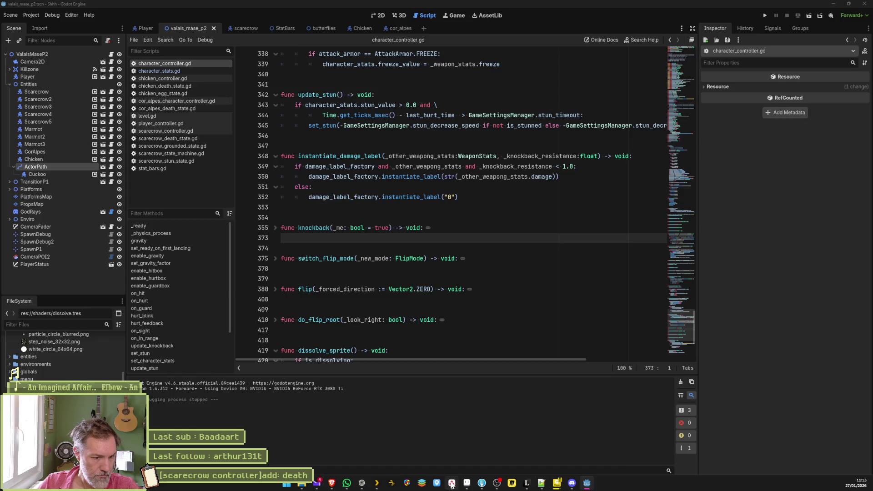
left_click(452, 485)
Step: Add the task '[character controller]add: is parryable property' under In progress, then return to Godot
left_click(355, 197)
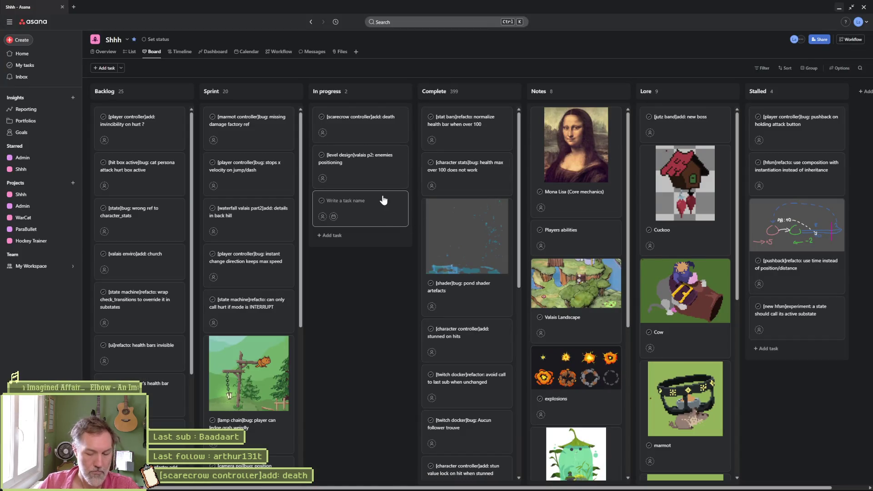
type("[charact")
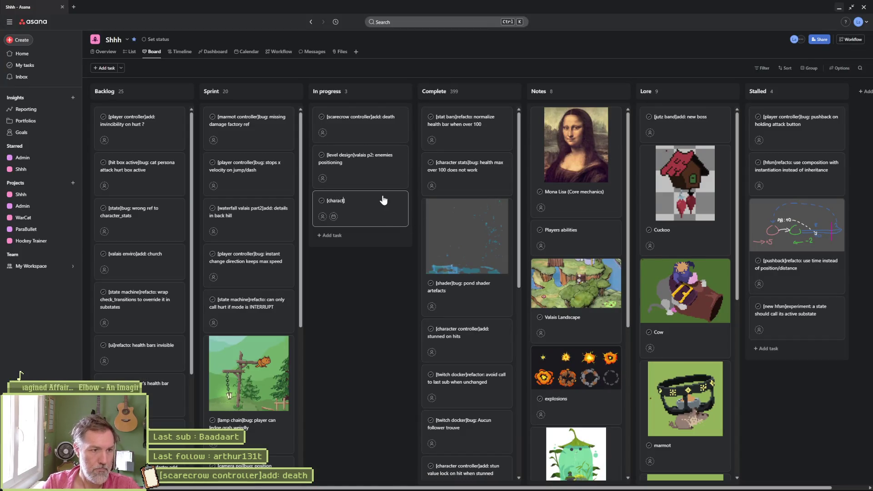
type("er controller]add: parr")
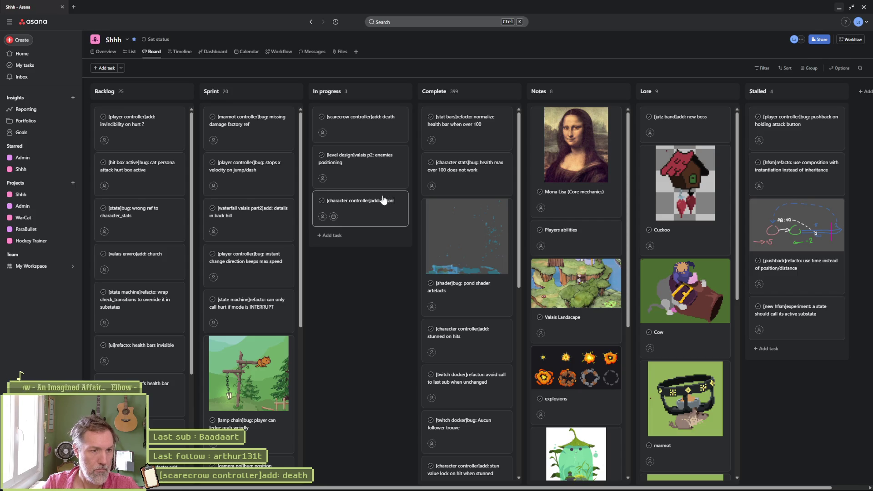
type("yable pro")
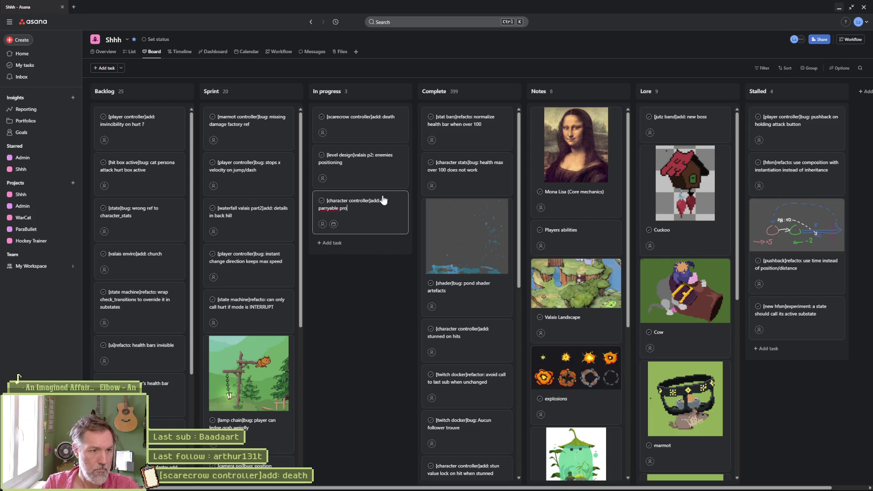
type("perty")
key("Return")
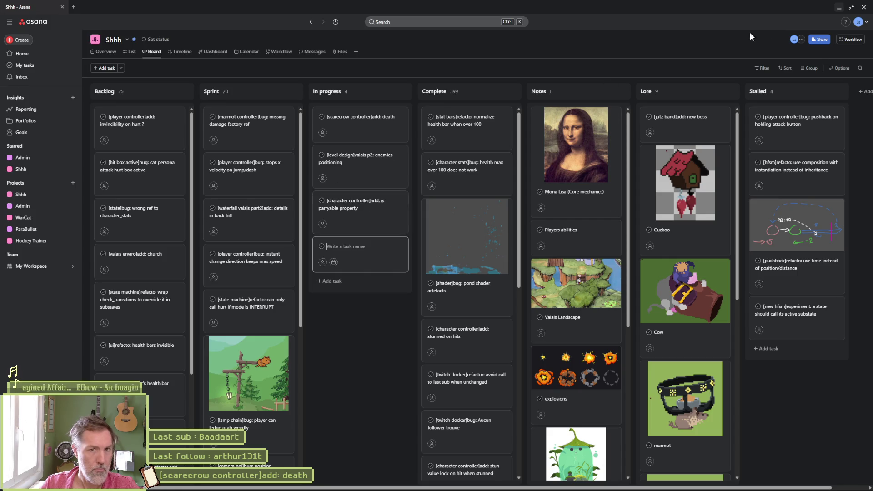
key("alt+Tab")
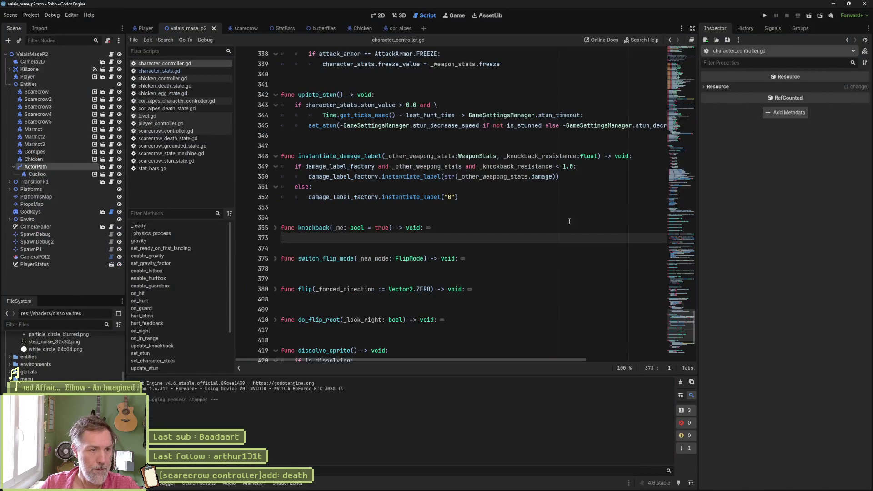
Step: Rerun the level to reproduce the Nil 'instantiate_label' error at line 352, then restart
left_click(479, 207)
key("F5")
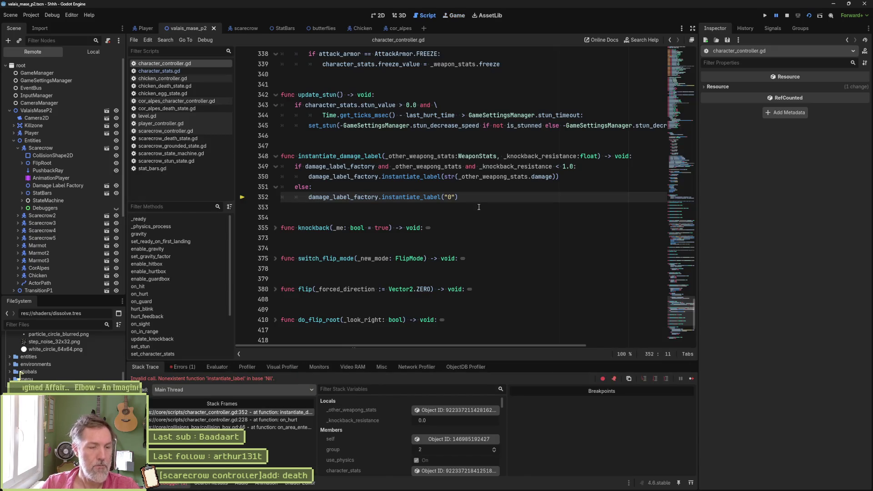
key("F5")
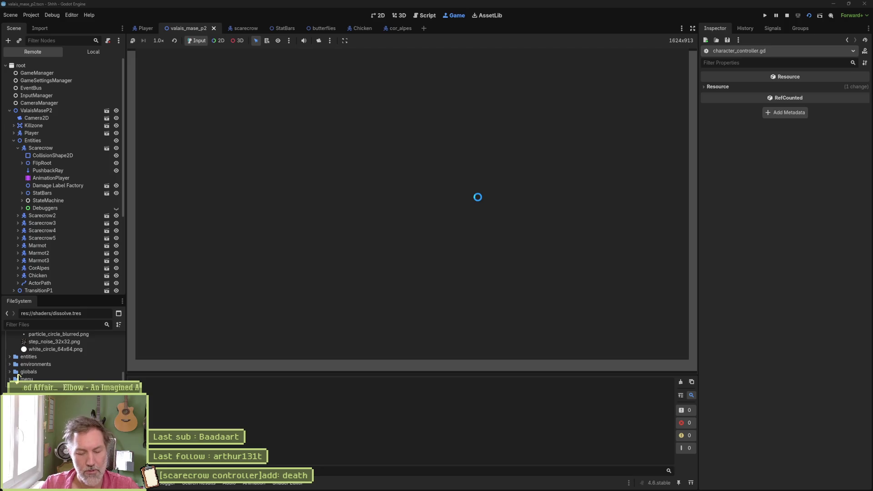
Step: Stop the game and inspect the Damage Label Factory in the scarecrow, Chicken and cor_alpes scenes
key("F8")
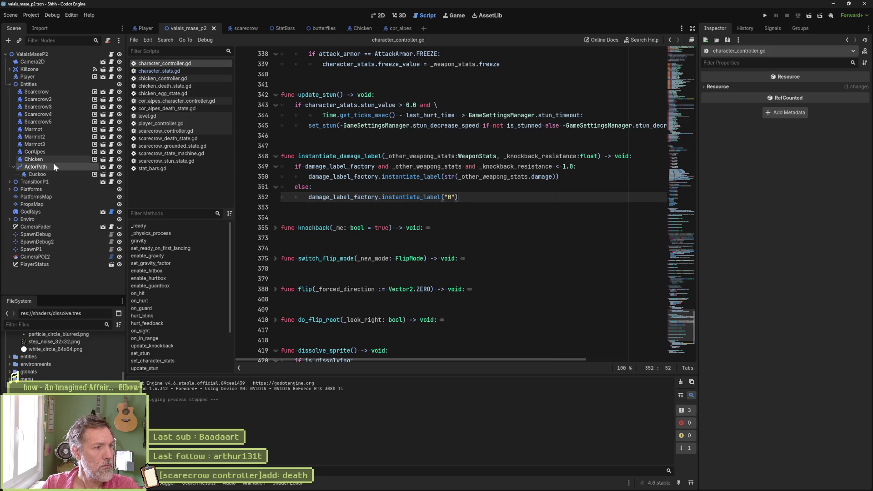
left_click(244, 30)
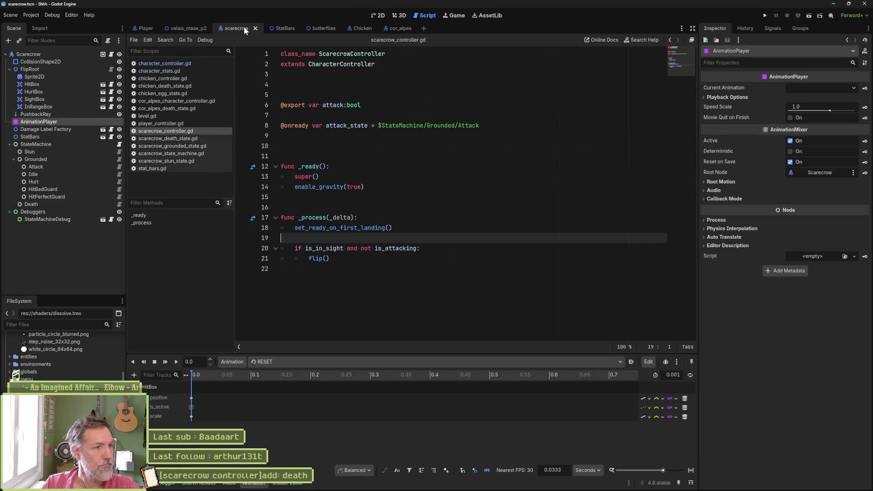
left_click(53, 131)
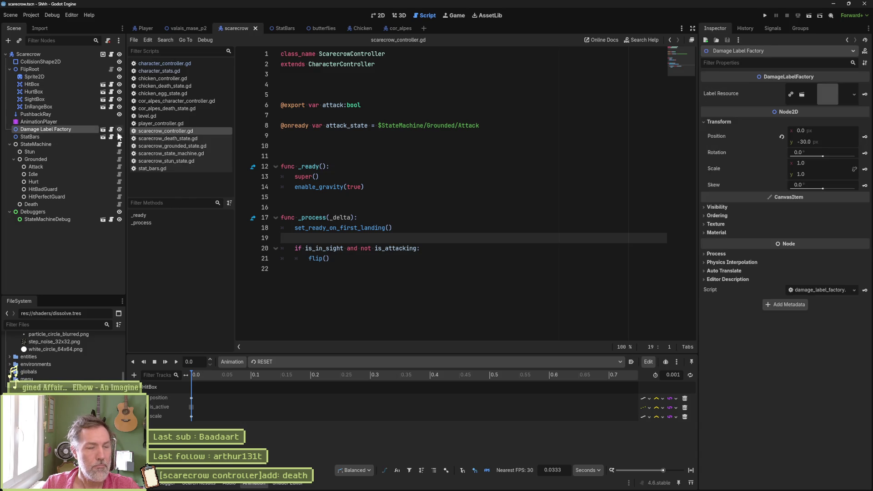
left_click(363, 30)
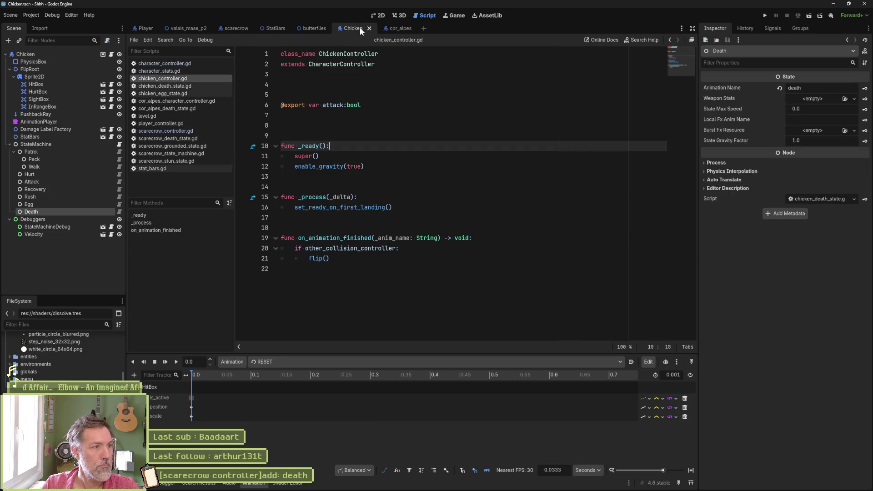
left_click(59, 131)
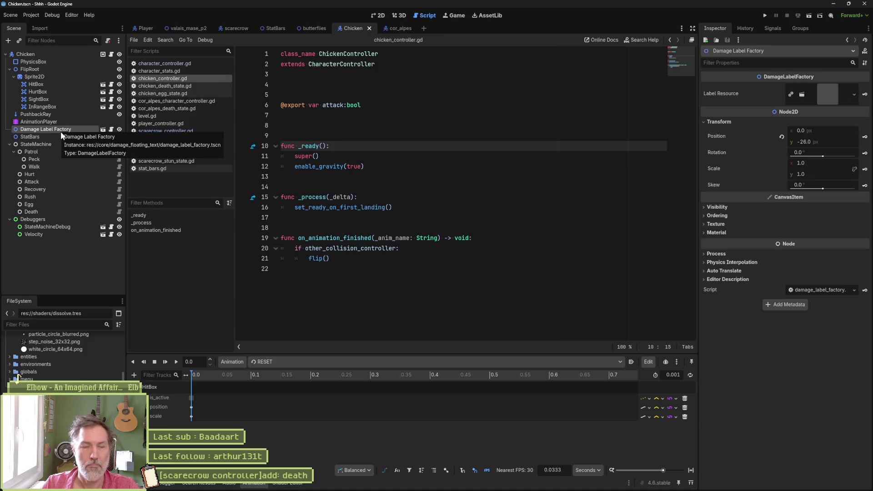
left_click(394, 28)
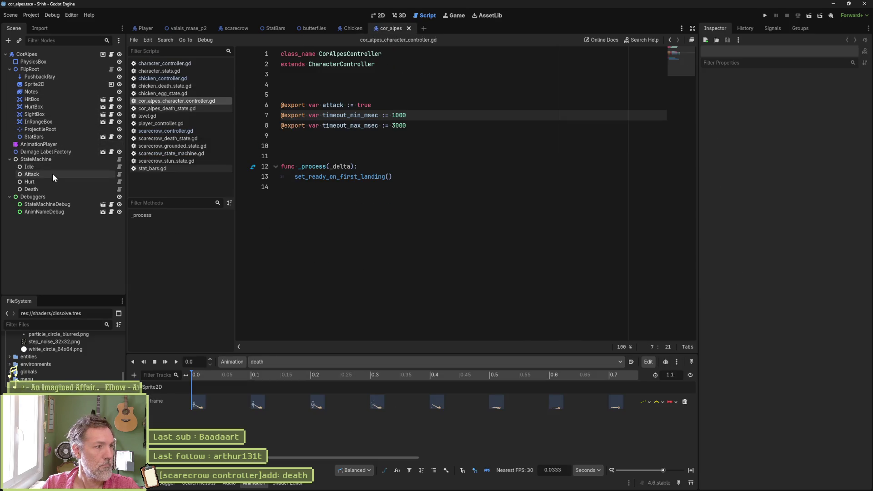
left_click(51, 153)
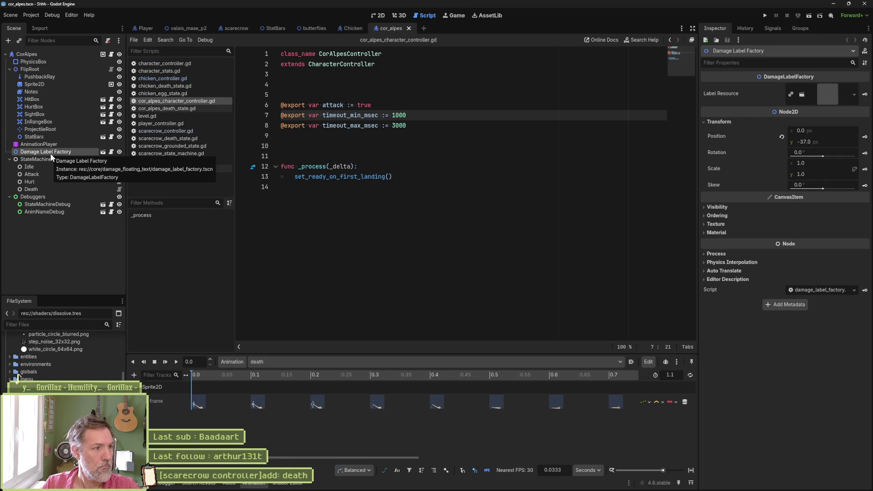
left_click(61, 55)
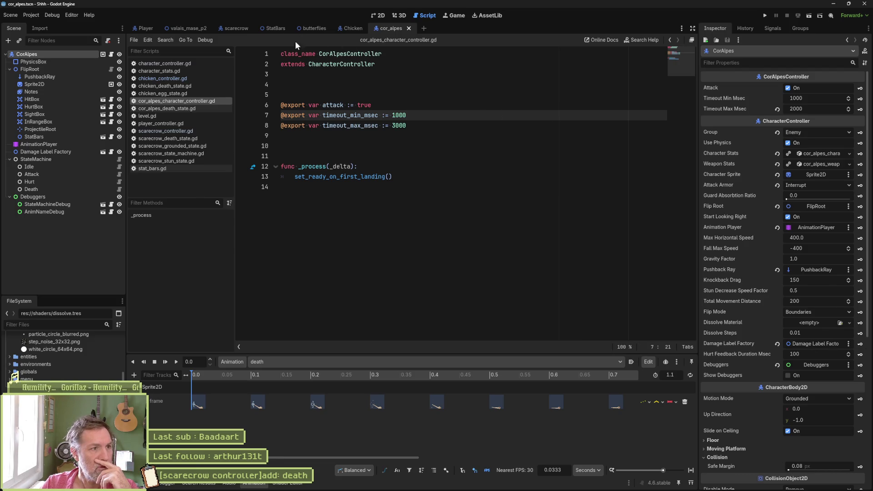
Step: Open the marmot scene, assign its Damage Label Factory node, and save it
key("ctrl+shift+o")
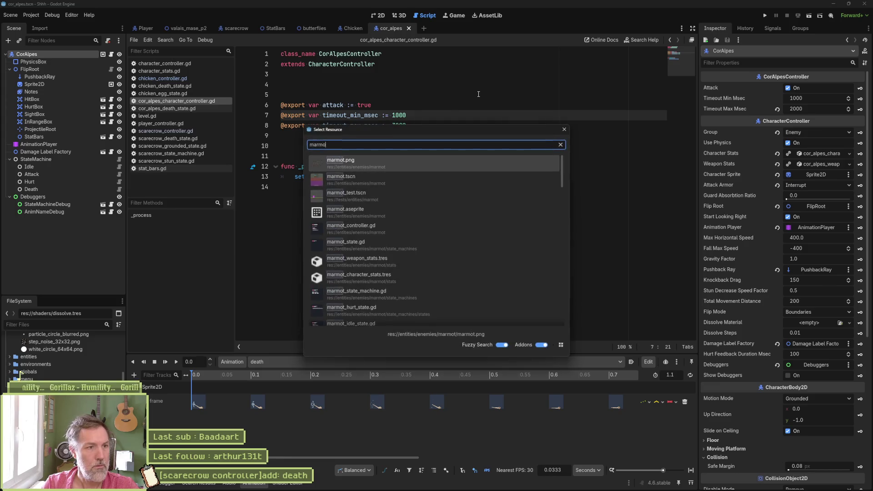
type("marmot.")
key("Return")
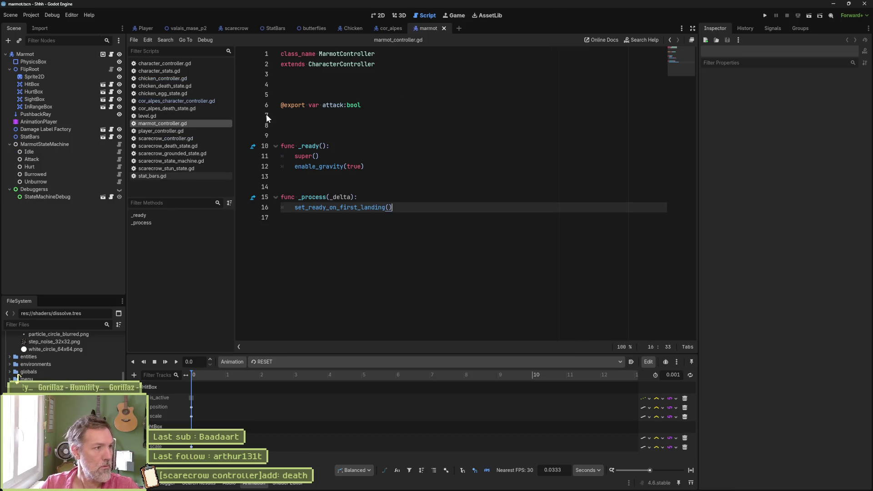
left_click(43, 56)
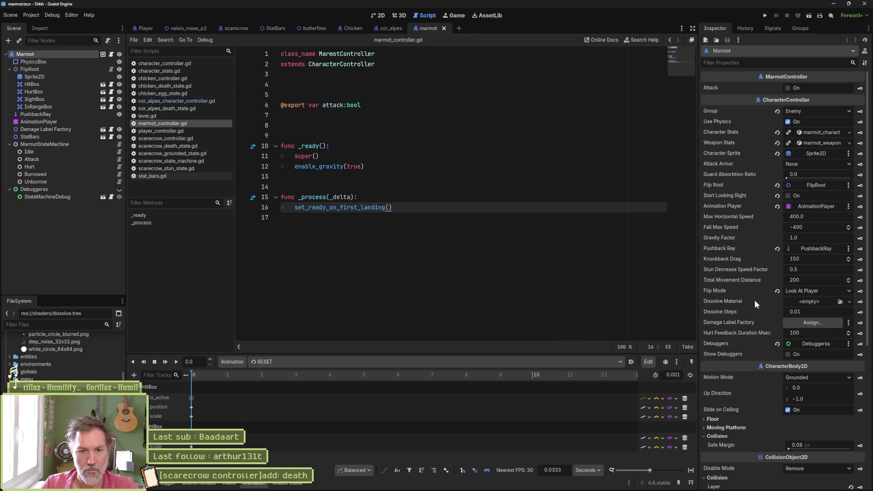
left_click(806, 324)
double_click(405, 233)
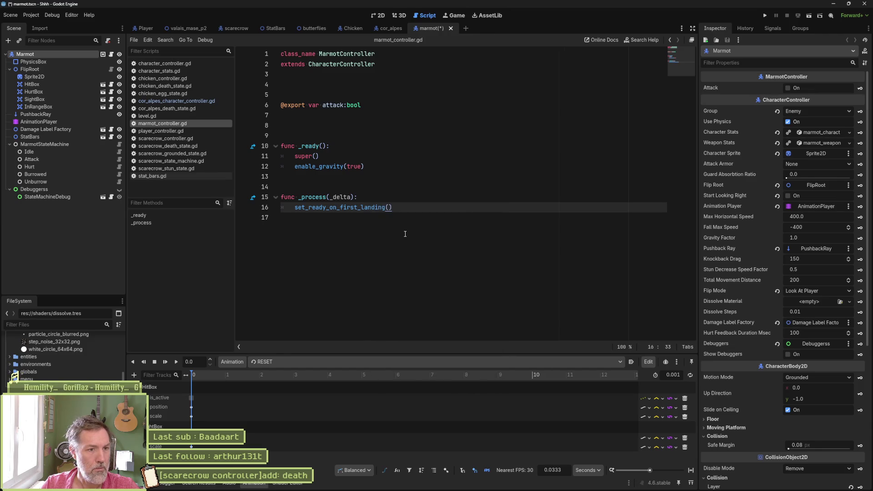
key("ctrl+s")
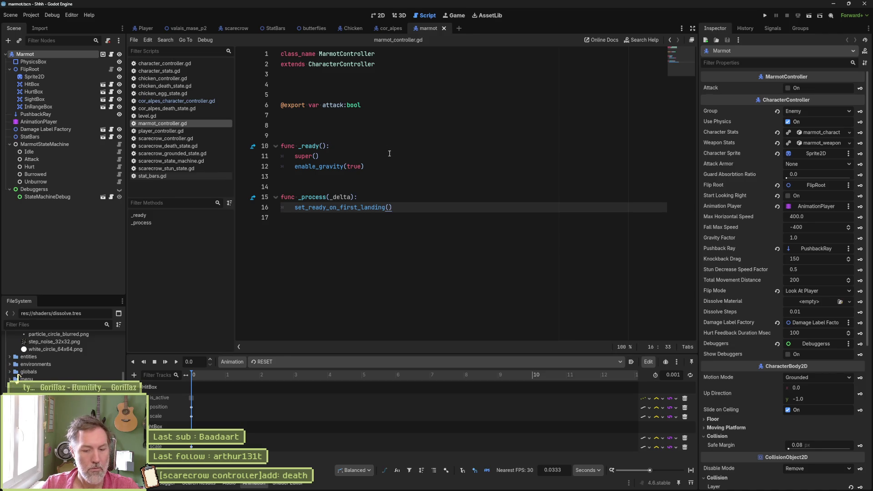
Step: Playtest the marmot scene and the level, seeing 10.0 damage numbers without error
key("F6")
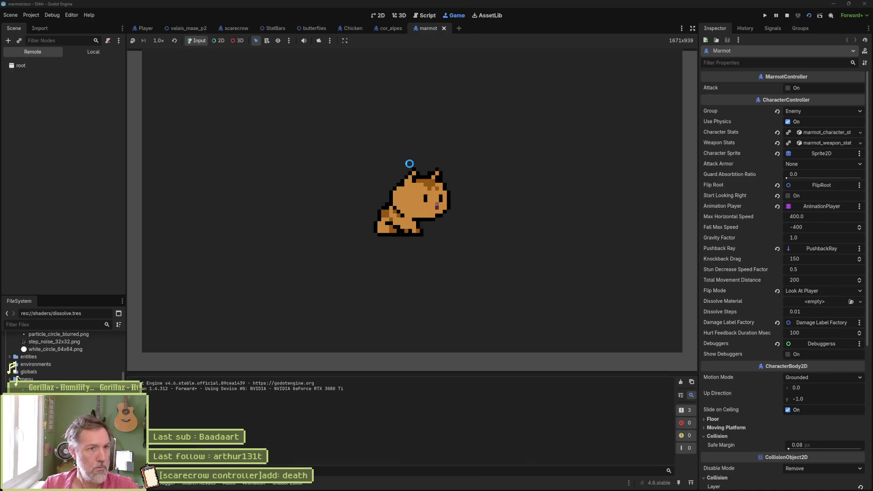
key("F8")
key("F6")
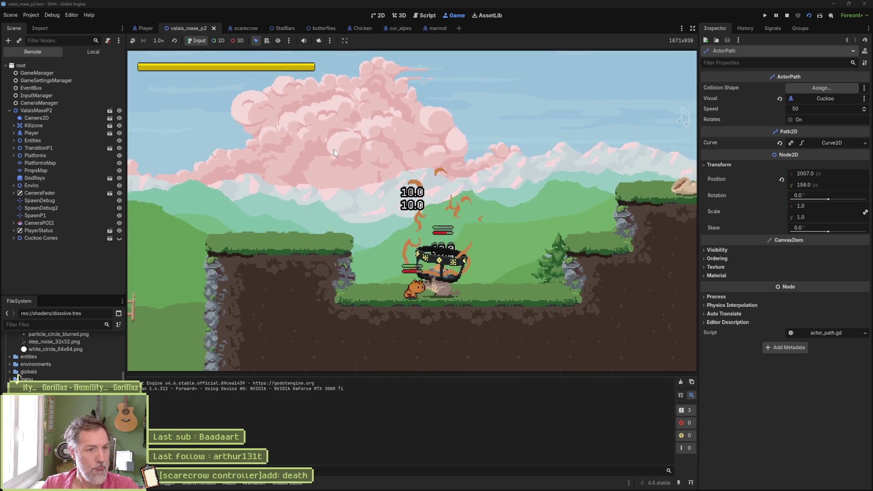
key("F8")
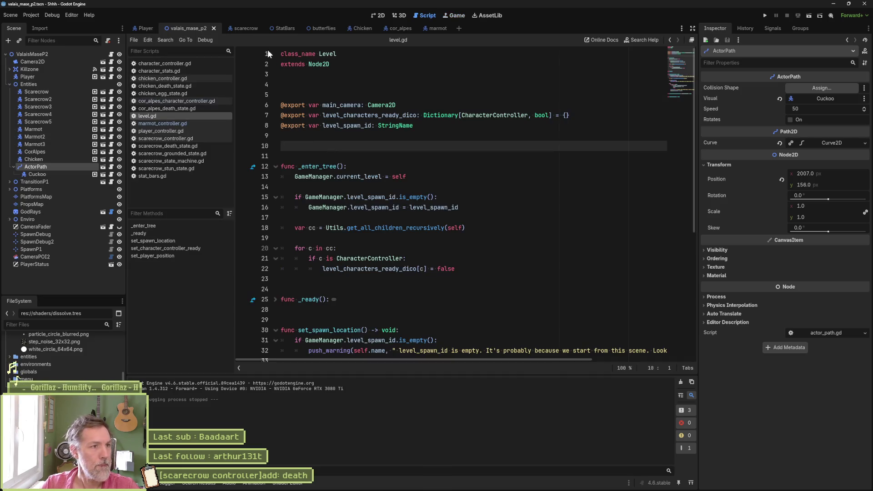
Step: In the marmot scene's 2D view, raise the Damage Label Factory to y -30
left_click(435, 29)
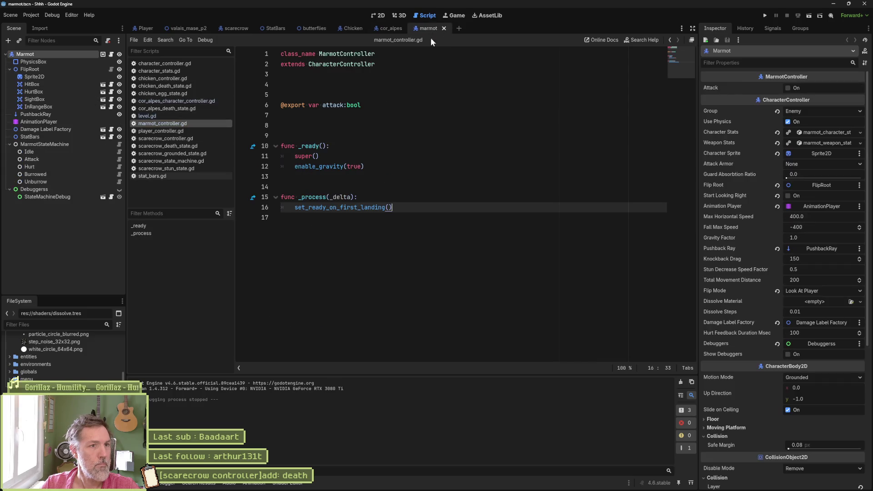
left_click(380, 15)
left_click(45, 130)
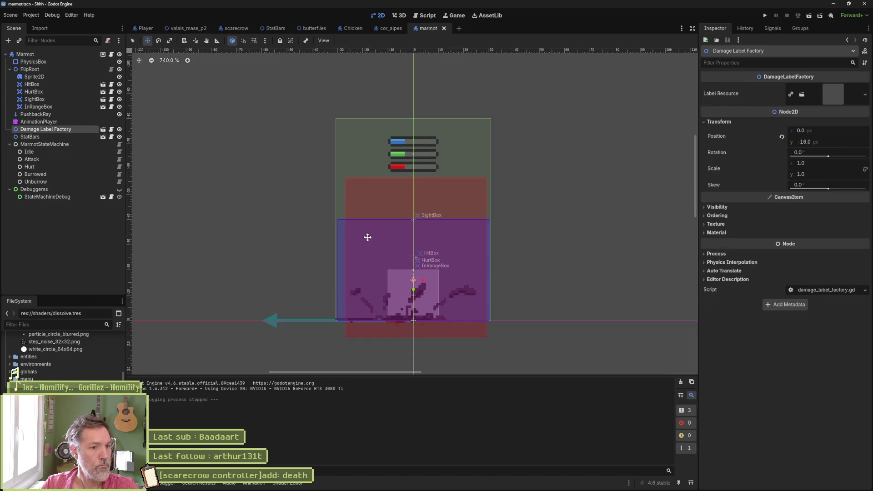
left_click_drag(414, 260, 413, 250)
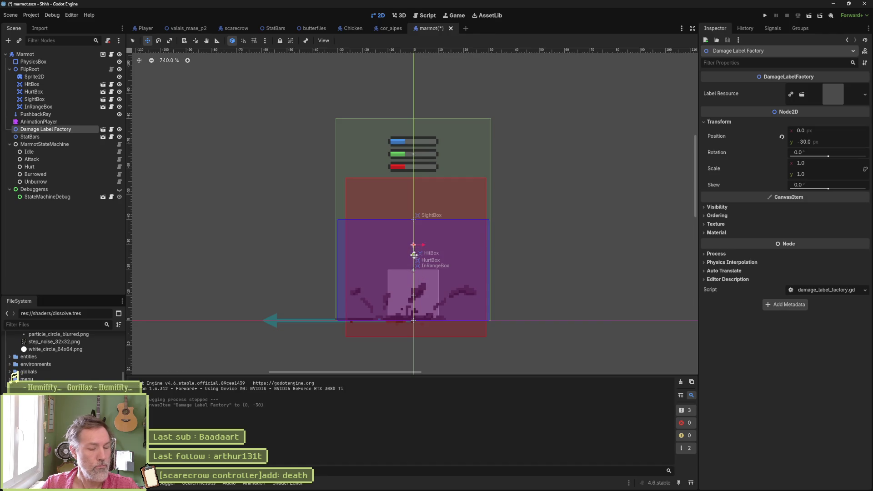
Step: Save and playtest the valais_mase_p2 level, seeing 10.0 and 15.0 damage numbers
left_click(188, 28)
key("F6")
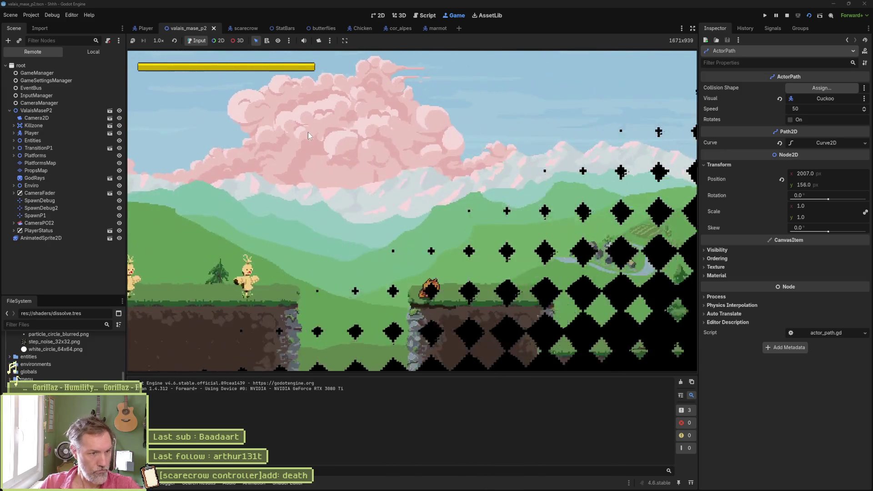
key("Right")
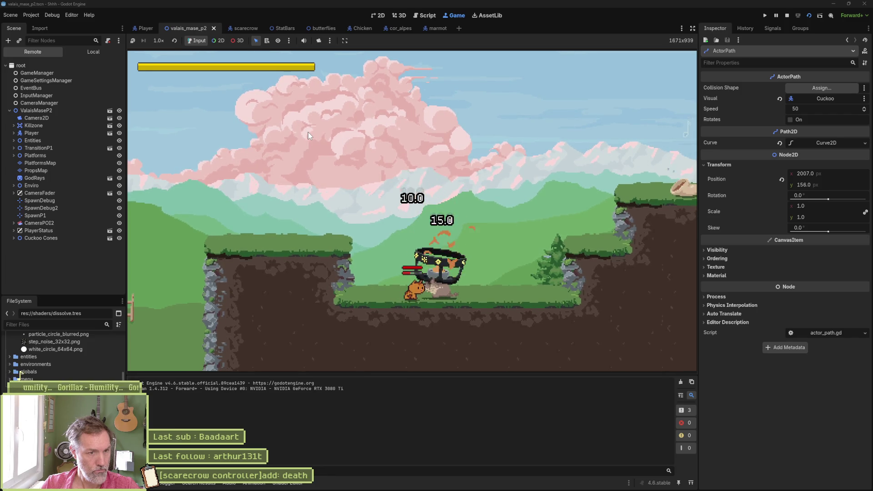
key("F8")
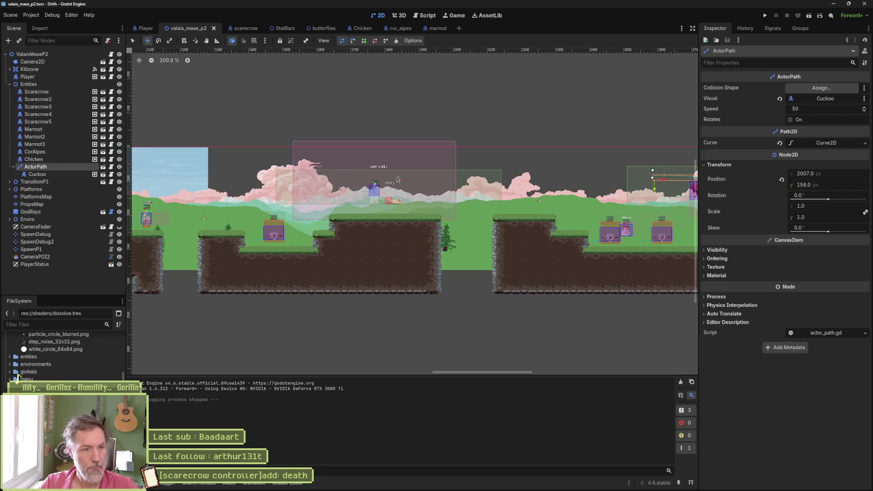
Step: Review the '[scarecrow controller]add: death' task in Asana, then bring up Fork's local changes
left_click(452, 483)
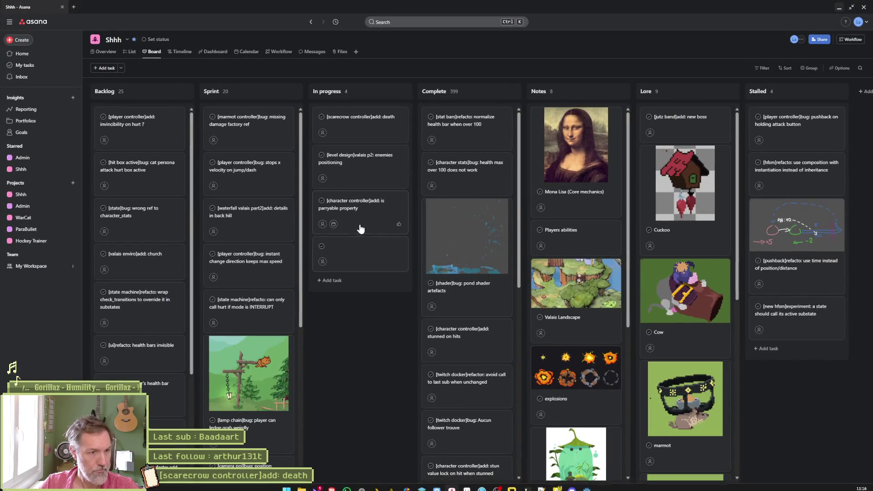
left_click(366, 124)
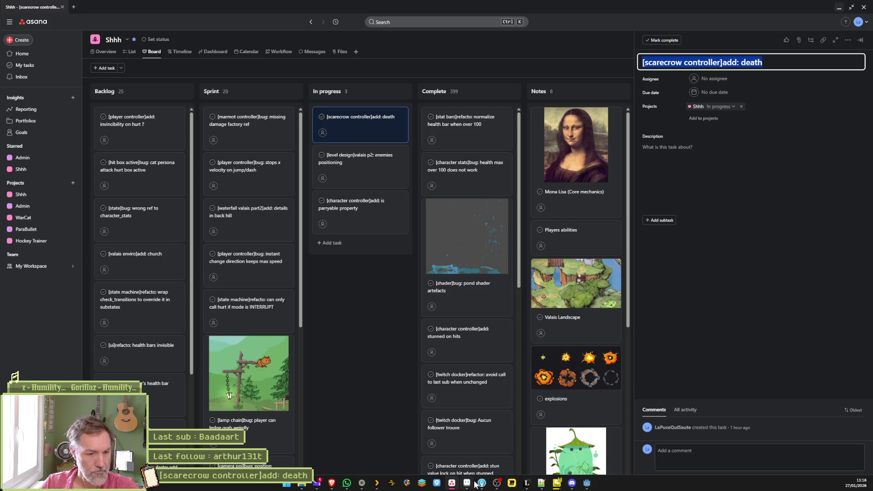
left_click(481, 486)
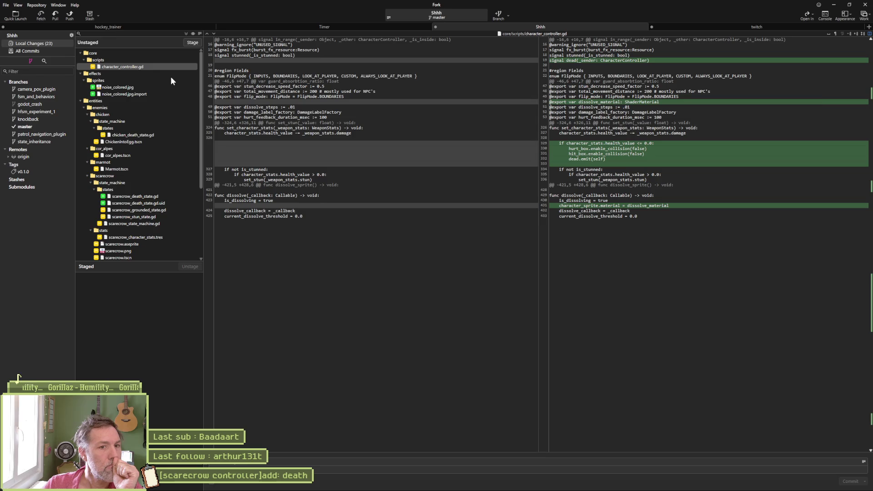
Step: Finish the commit message '…[character controller]added: destroy stat bars on death before animation's end' and preview noise_colored.jpg
mouse_move(627, 144)
type("d: death & [character contro")
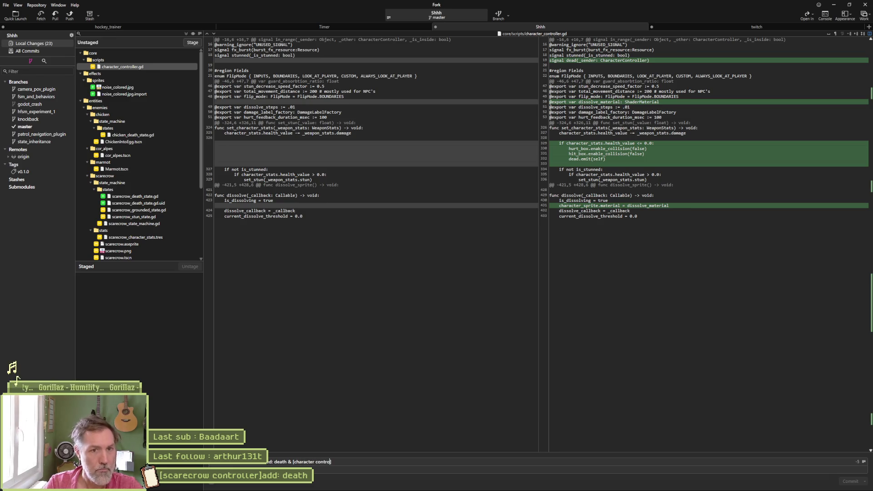
type("ller]adde")
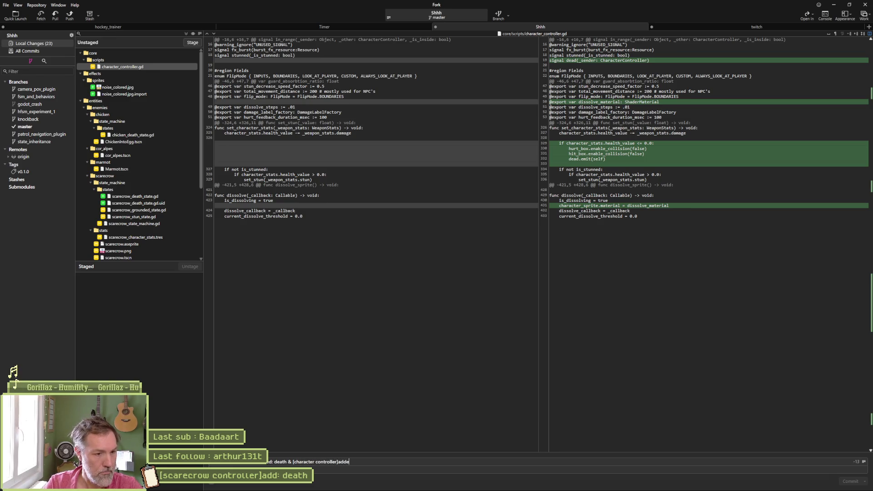
type("d: destroy stat bars on death before animati")
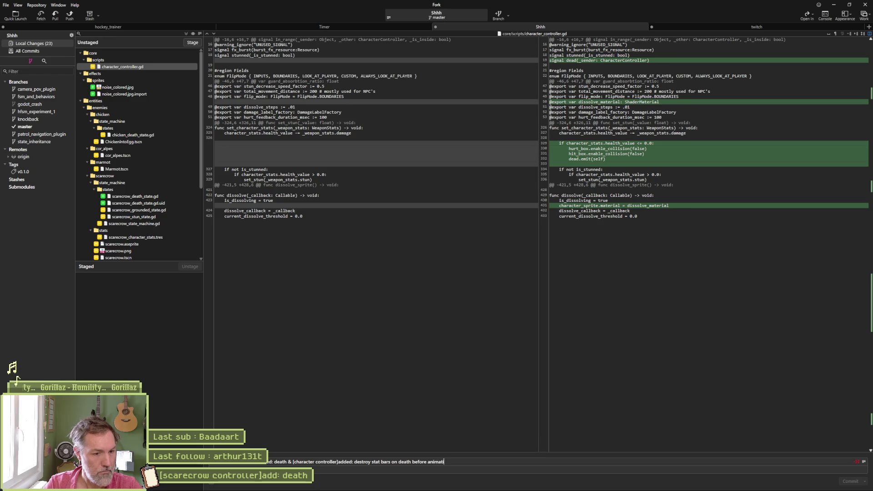
type("on's end")
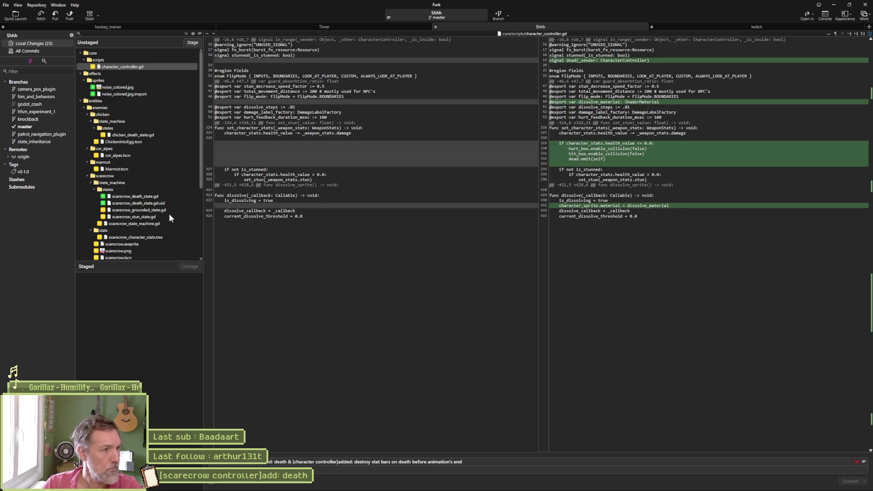
left_click(134, 88)
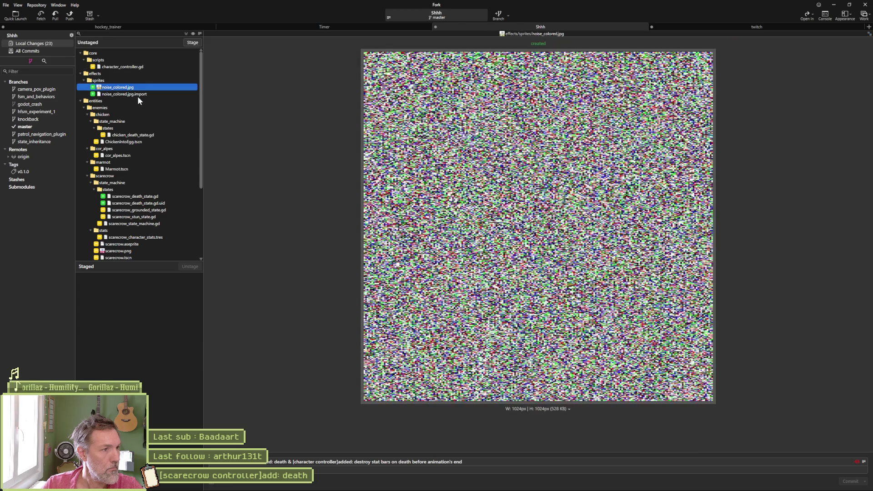
Step: Review the diffs for chicken_death_state.gd and the scarecrow death, grounded, stun and state-machine scripts
left_click(140, 135)
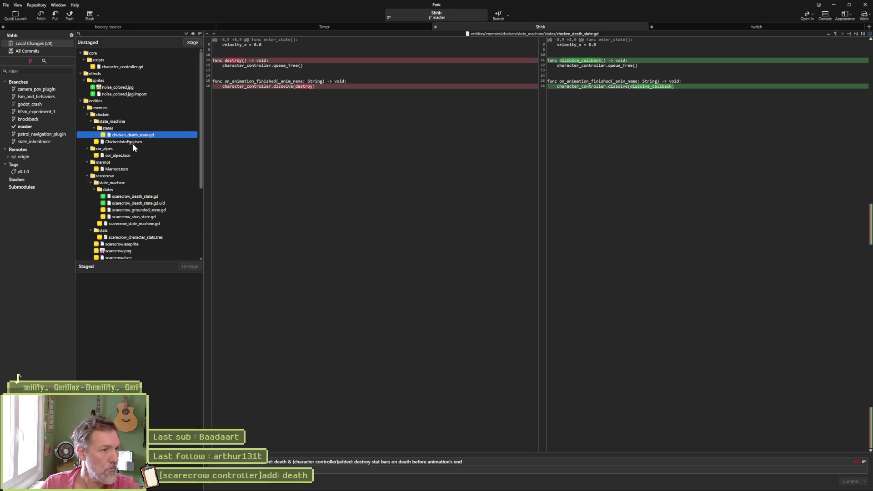
left_click(151, 198)
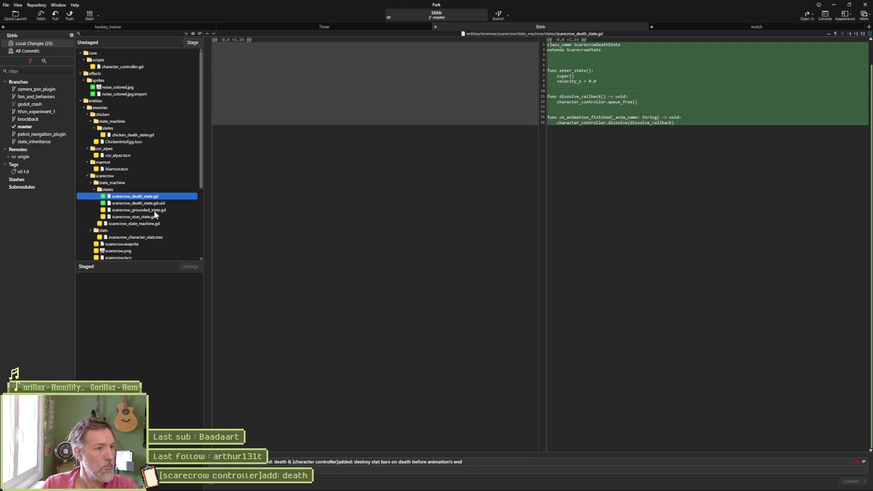
left_click(159, 210)
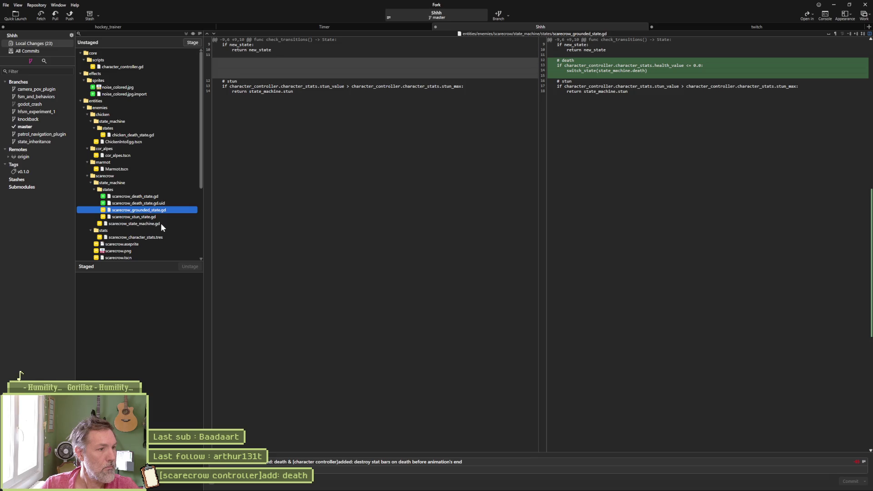
left_click(158, 219)
left_click(162, 226)
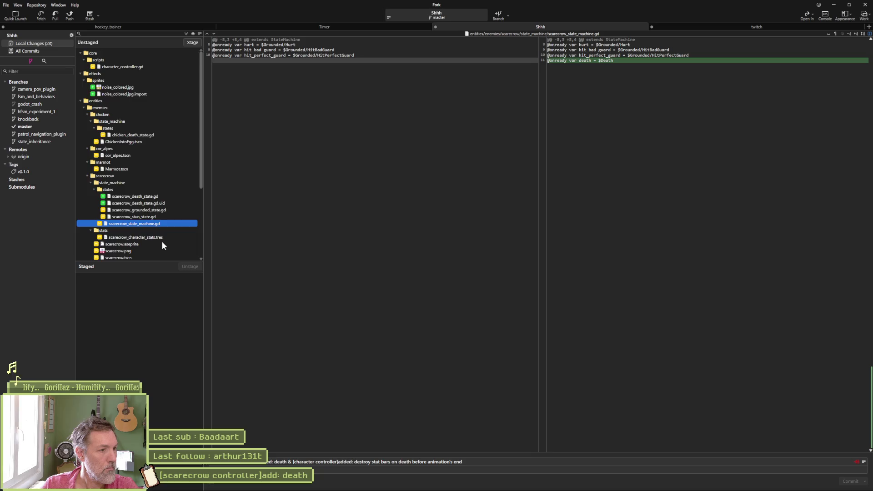
Step: Compare the old and new scarecrow.png sprites, check stat_bars.gd, and stage all 21 changes
scroll(162, 242, "down", 3)
left_click(128, 191)
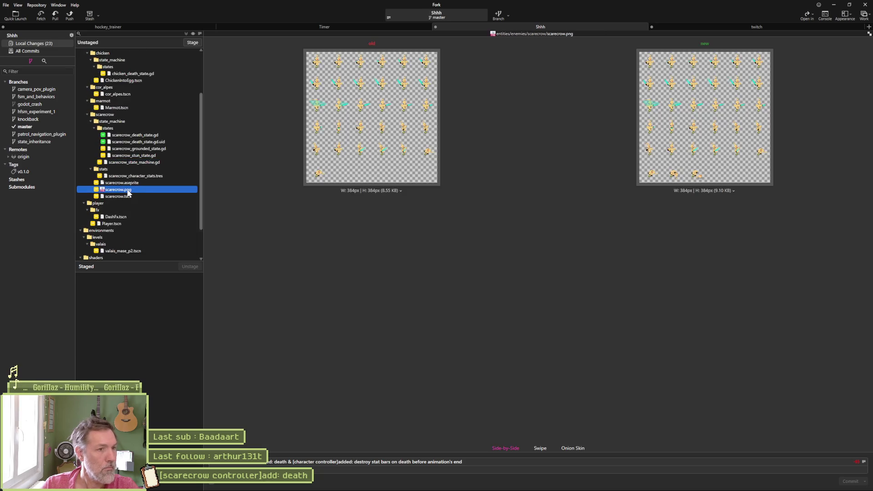
scroll(146, 200, "down", 2)
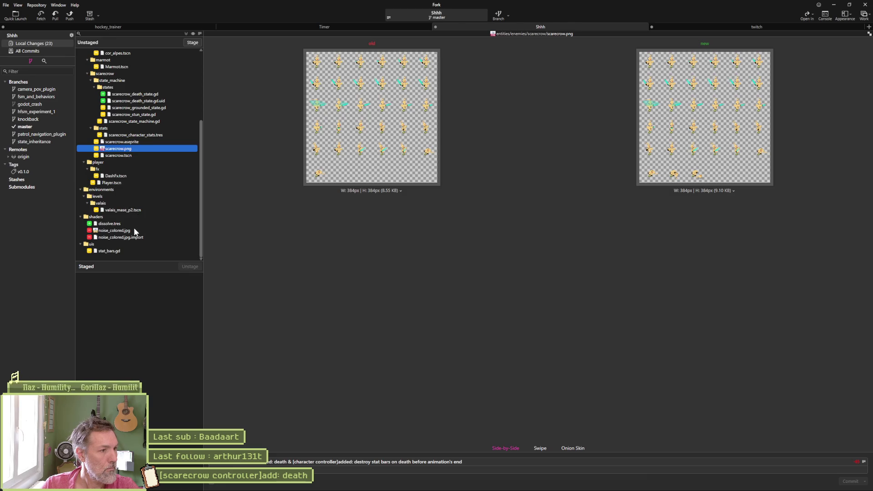
left_click(132, 250)
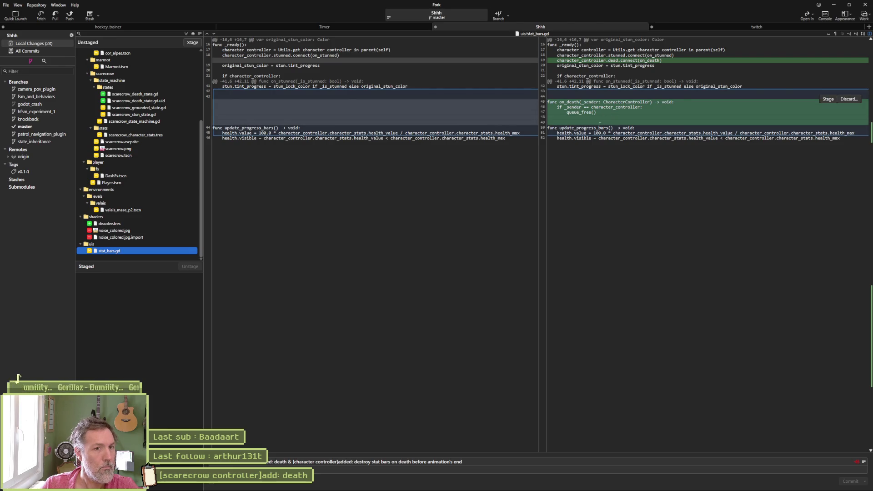
left_click(192, 43)
Step: Commit and push master to origin, then move '[scarecrow controller]add: death' to Asana's Complete column
left_click(847, 482)
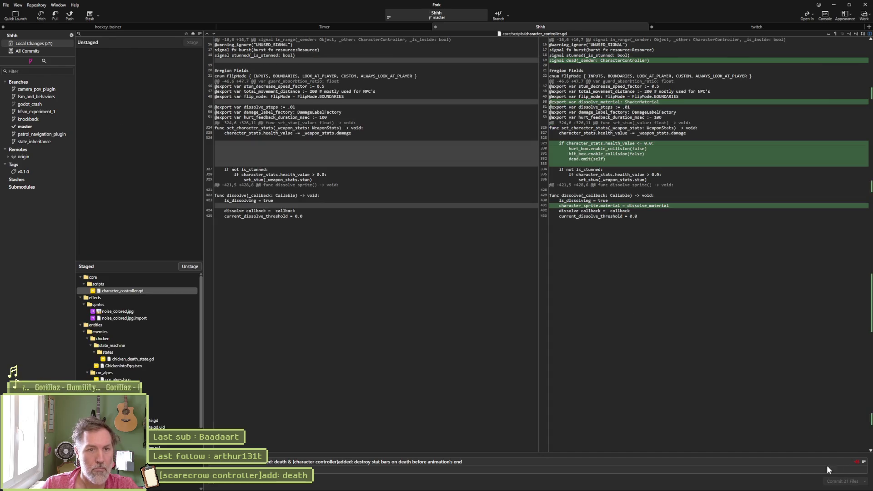
left_click(70, 15)
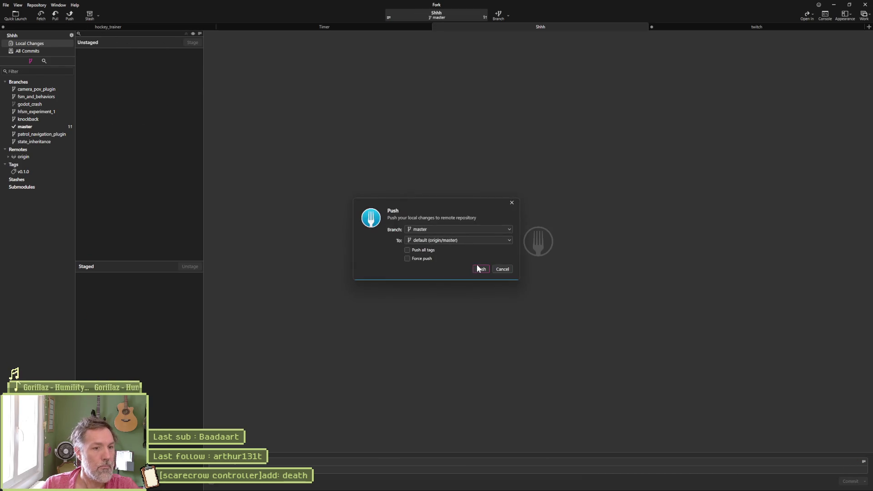
left_click(483, 268)
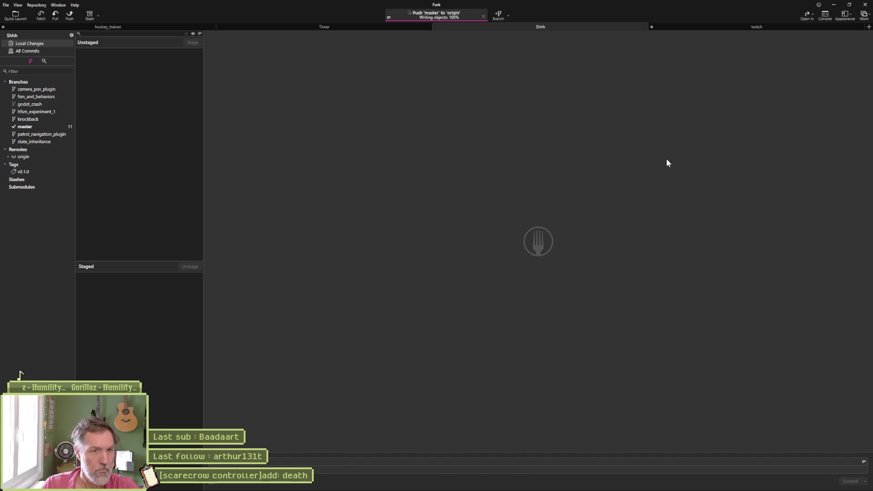
left_click(834, 8)
left_click_drag(356, 120, 466, 119)
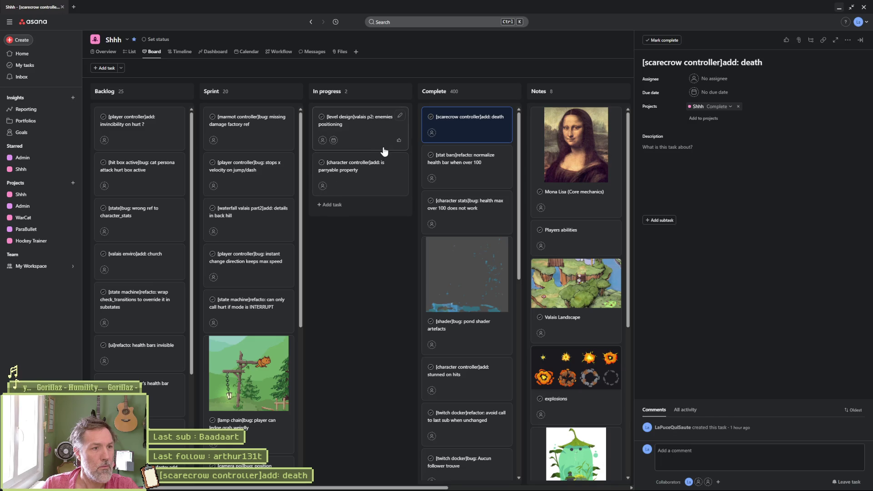